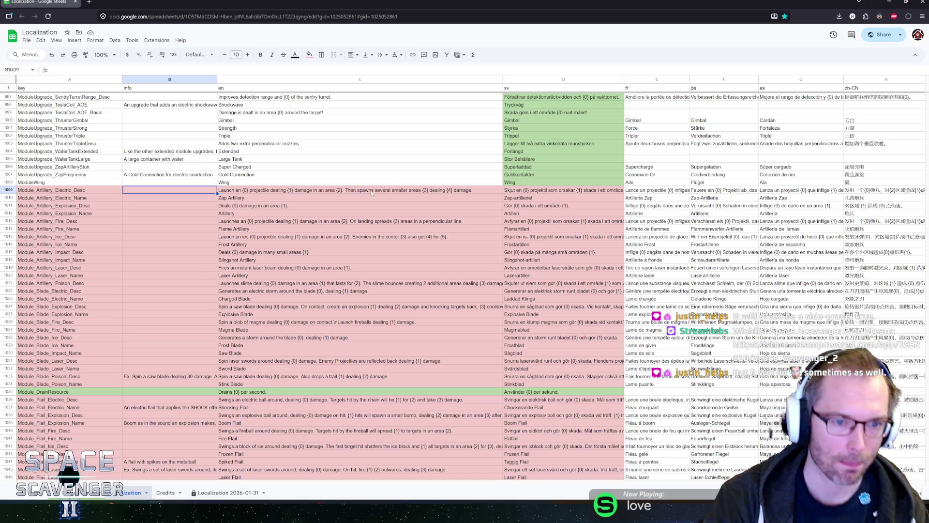
- Review the pink Module_Artillery and Module_Flail rows, then switch to the running Unity game
left_click(54, 192)
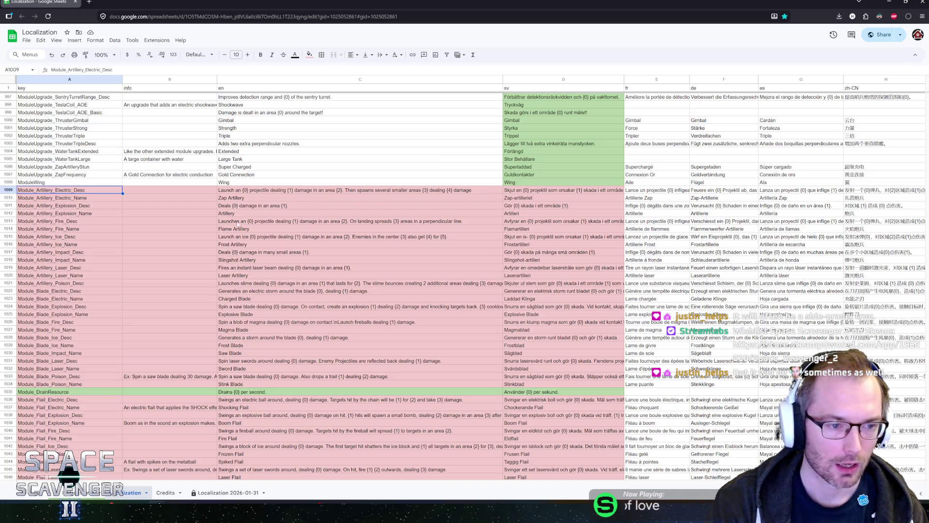
scroll(238, 239, "down", 2)
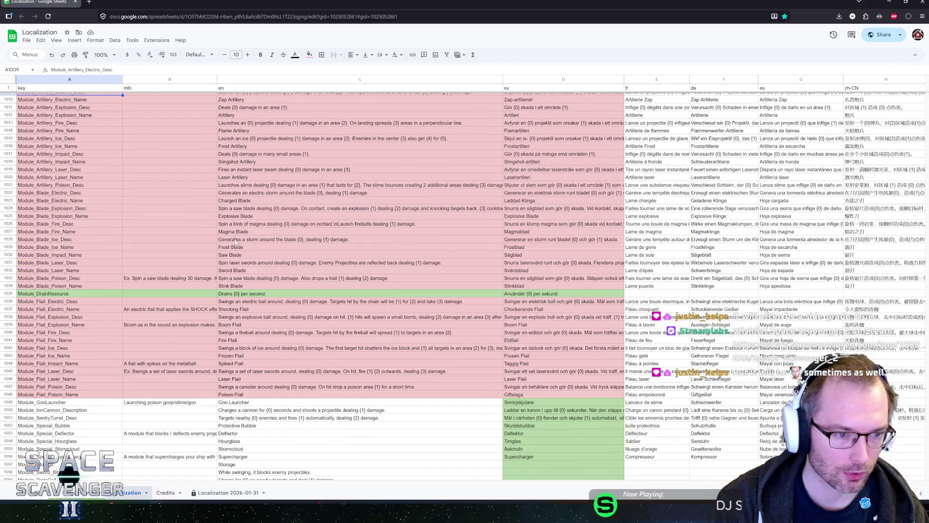
scroll(236, 242, "up", 1)
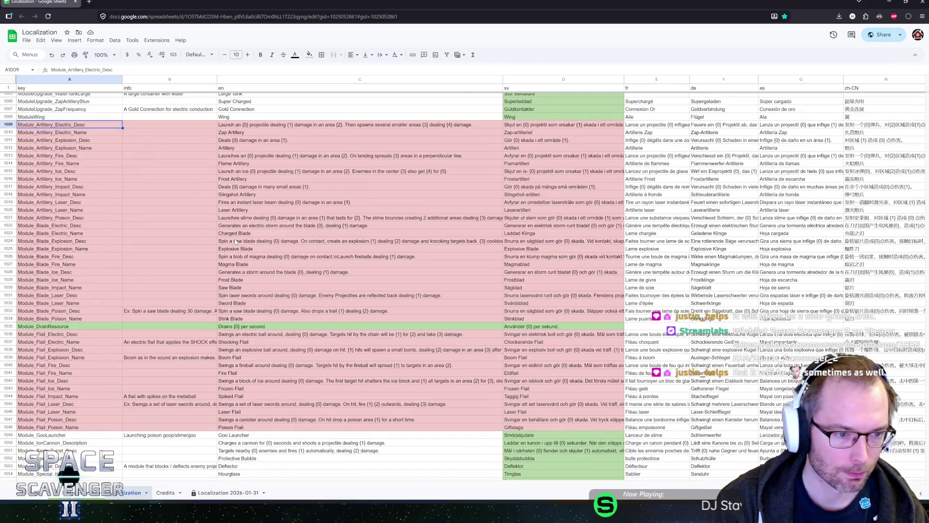
left_click(62, 396)
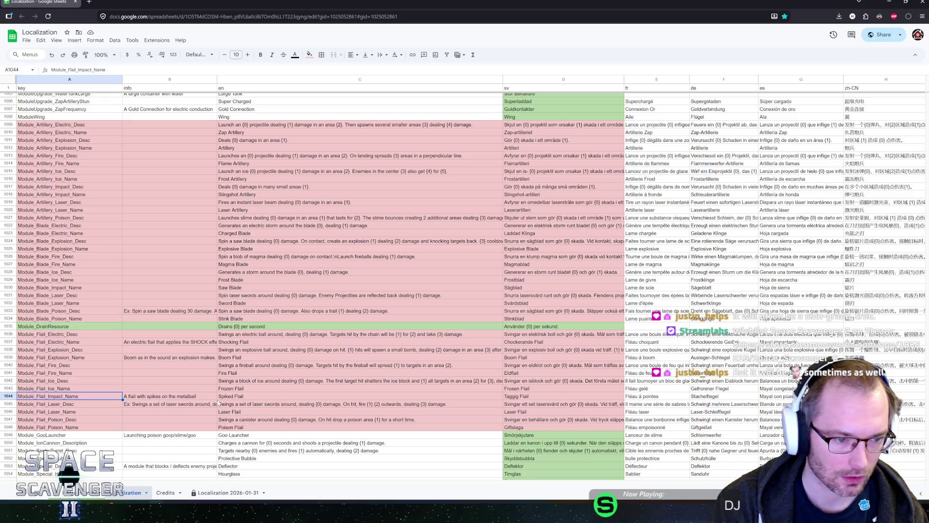
mouse_move(53, 510)
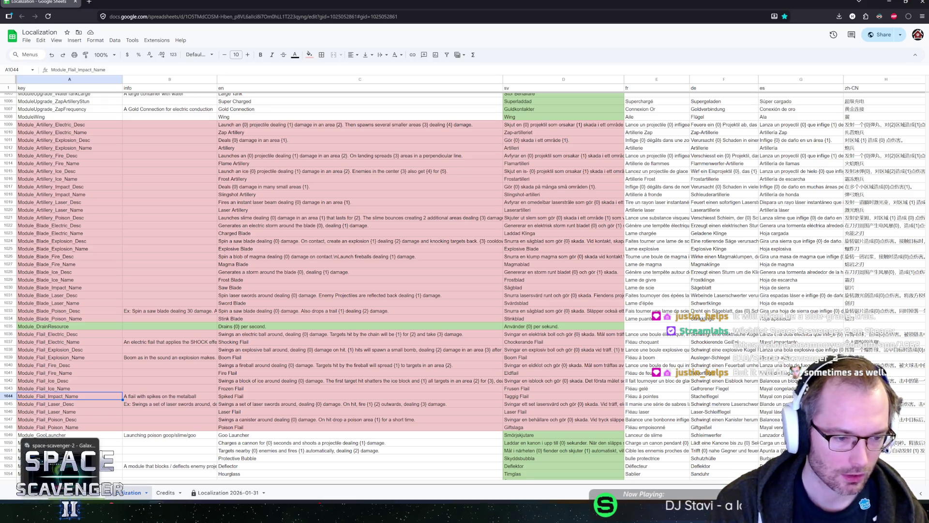
left_click(61, 462)
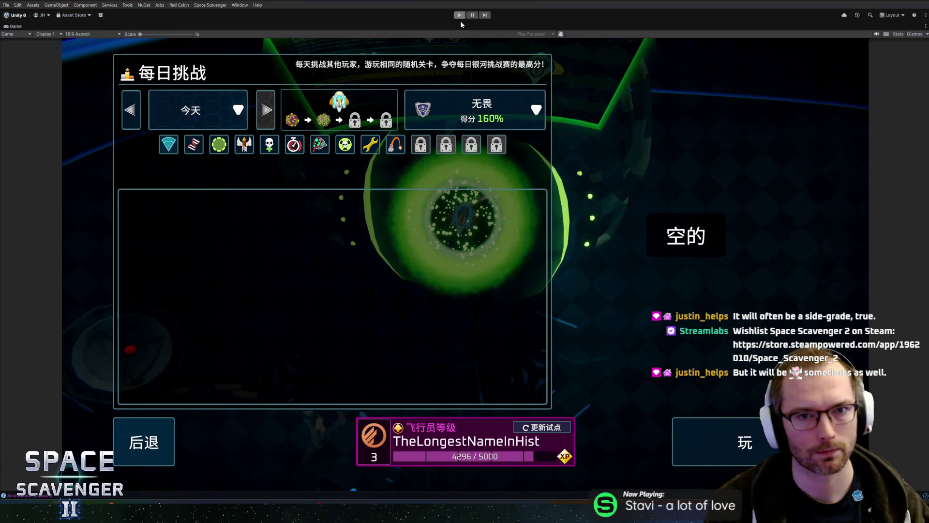
- Stop Play mode in Unity to return to the full editor layout
left_click(460, 21)
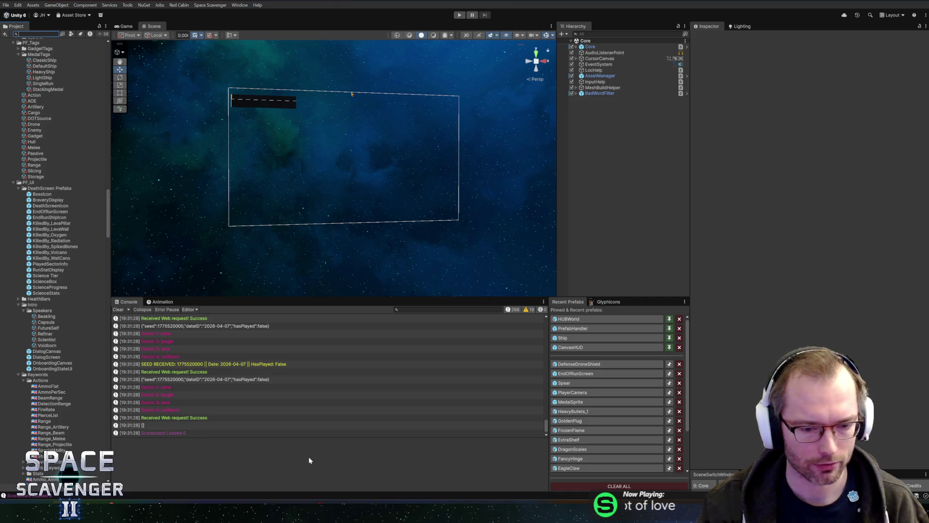
- Delete rows 1009–1034 holding the Module_Artillery and Module_Blade strings
mouse_move(315, 511)
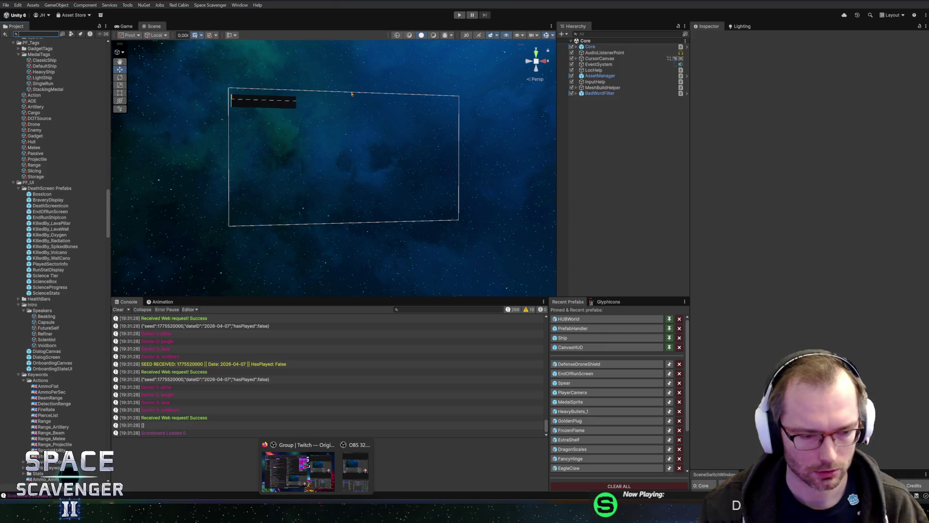
mouse_move(156, 510)
left_click(261, 472)
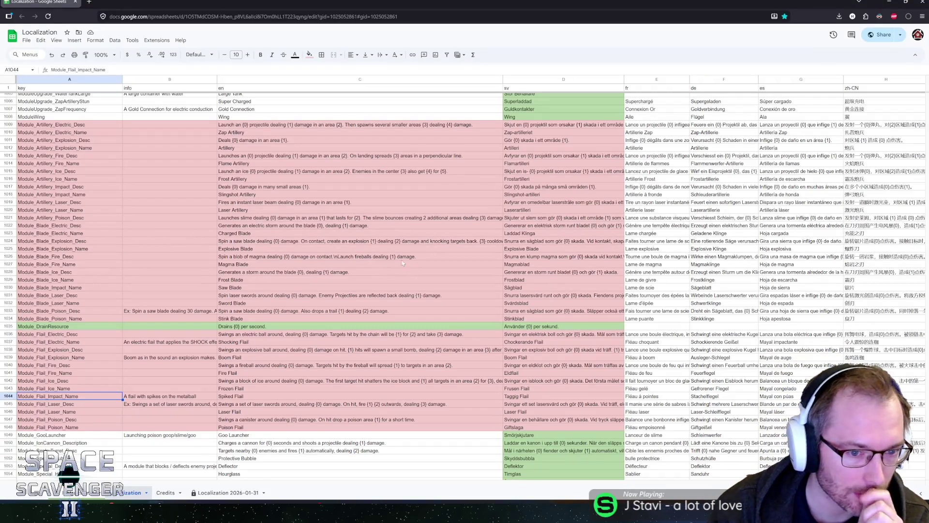
left_click(271, 125)
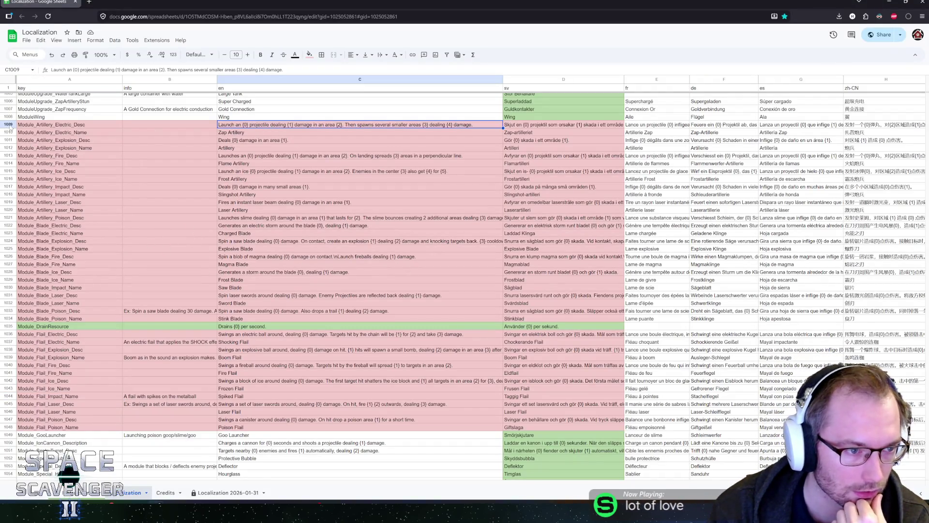
left_click_drag(11, 126, 10, 316)
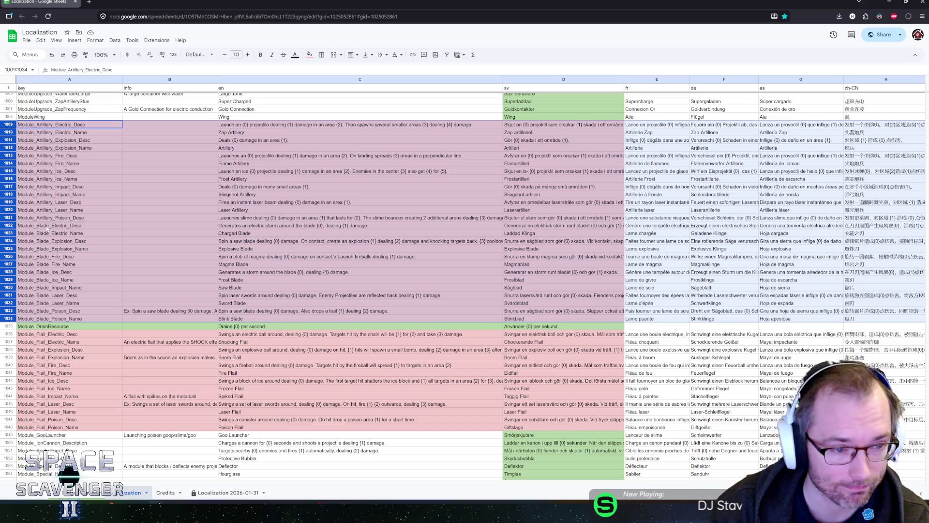
right_click(7, 169)
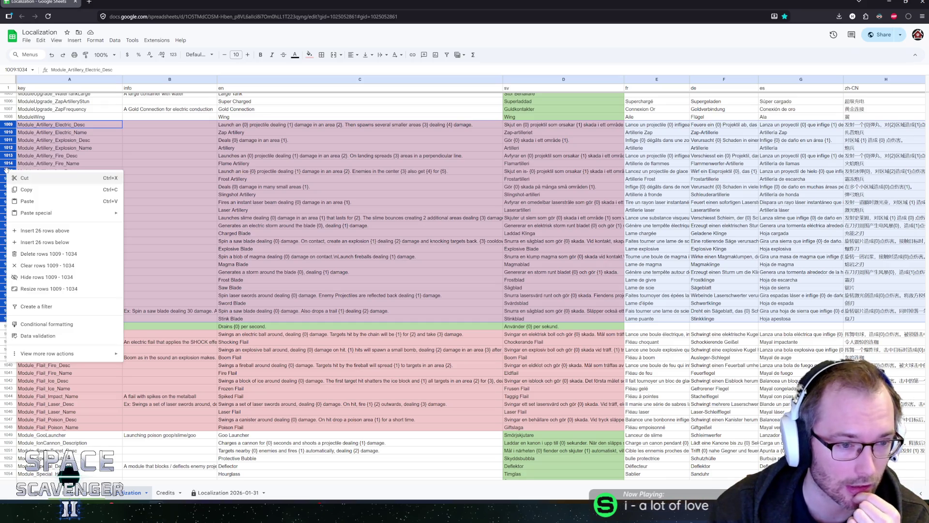
left_click(41, 253)
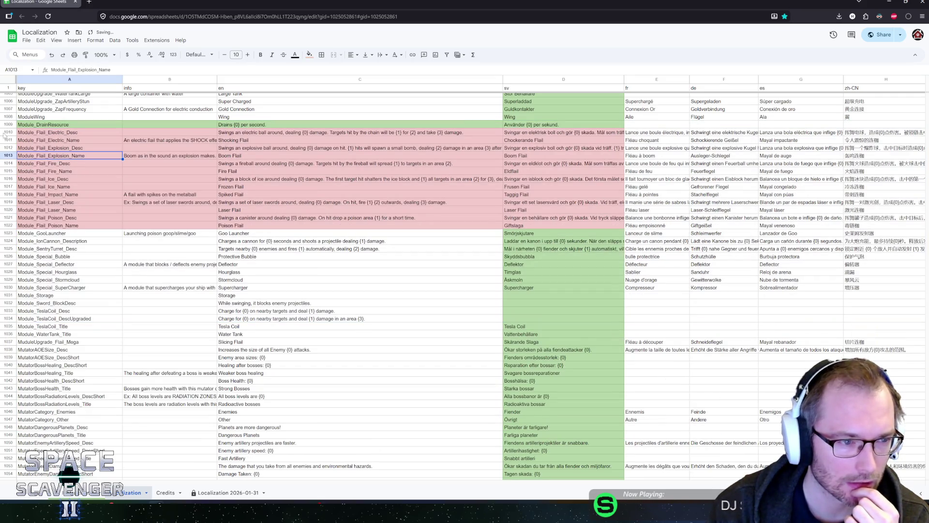
- Delete the Module_Flail rows 1010–1022
left_click(6, 132)
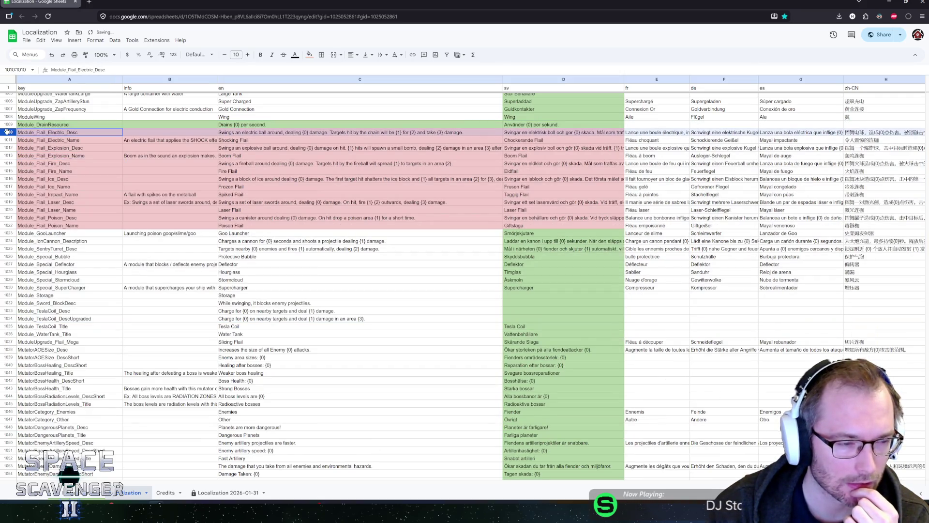
left_click_drag(6, 132, 6, 226)
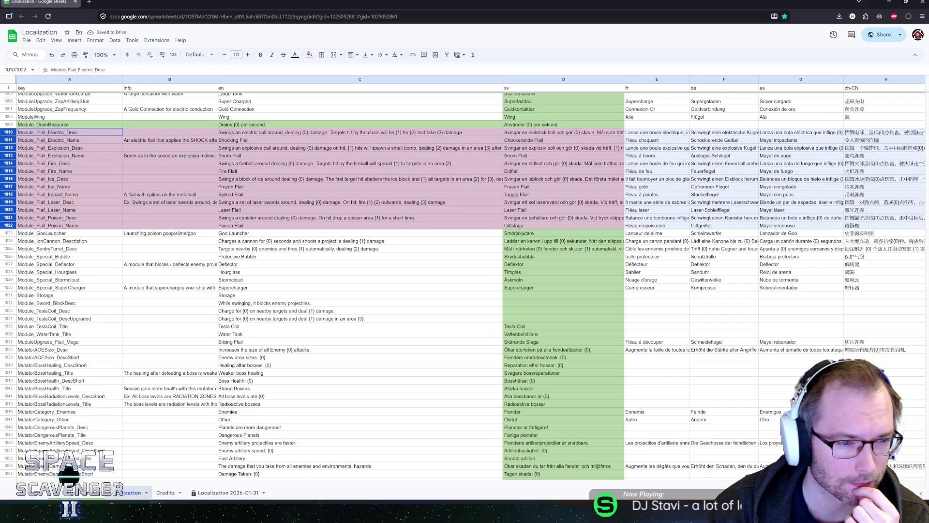
right_click(10, 166)
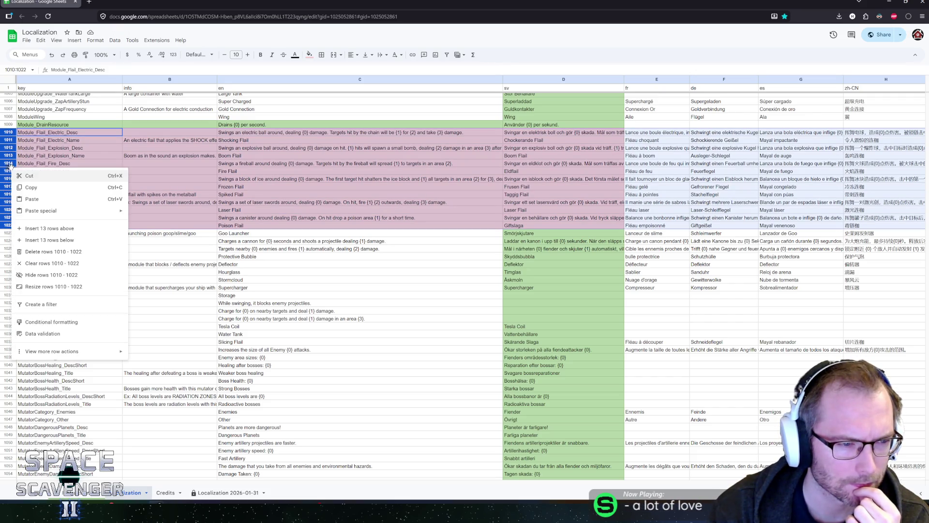
left_click(35, 251)
left_click(36, 156)
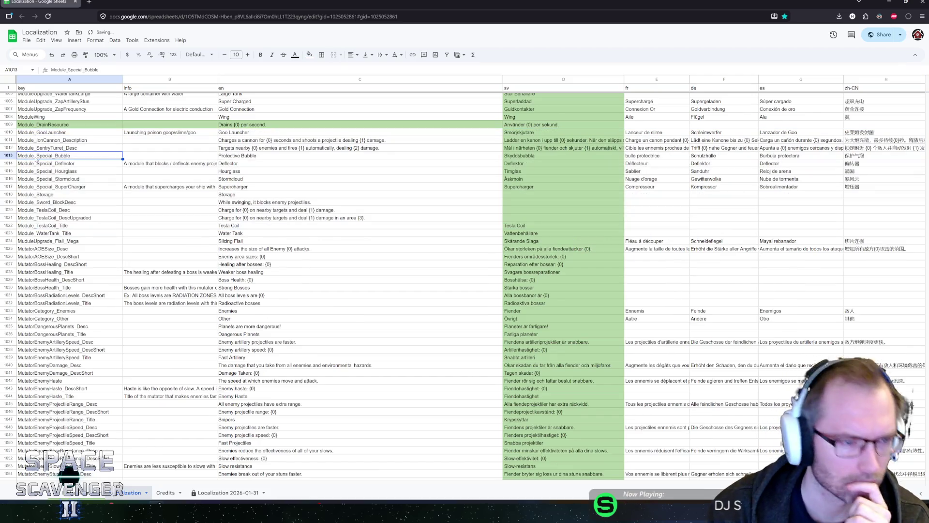
- Search the sheet for 'flail' and jump to the first match
left_click(77, 218)
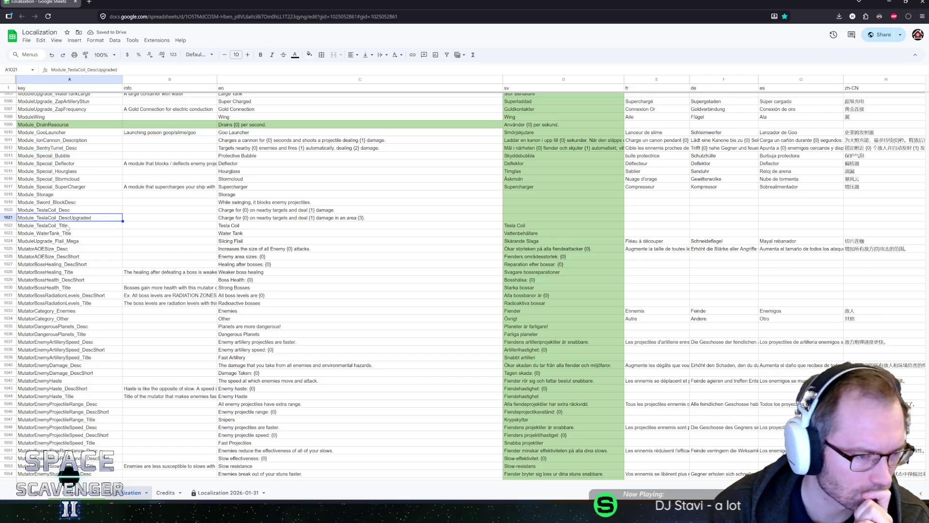
scroll(104, 213, "up", 3)
key("ctrl+f")
type("flail")
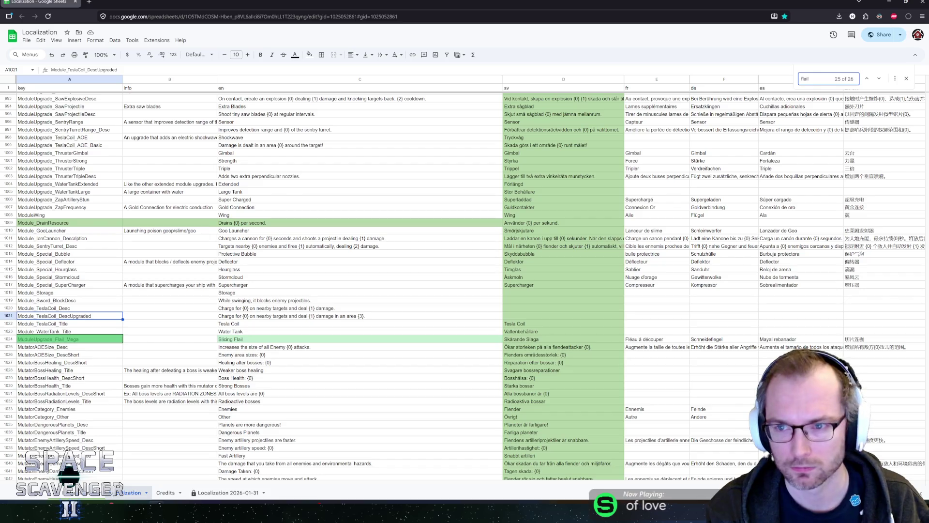
key("Return")
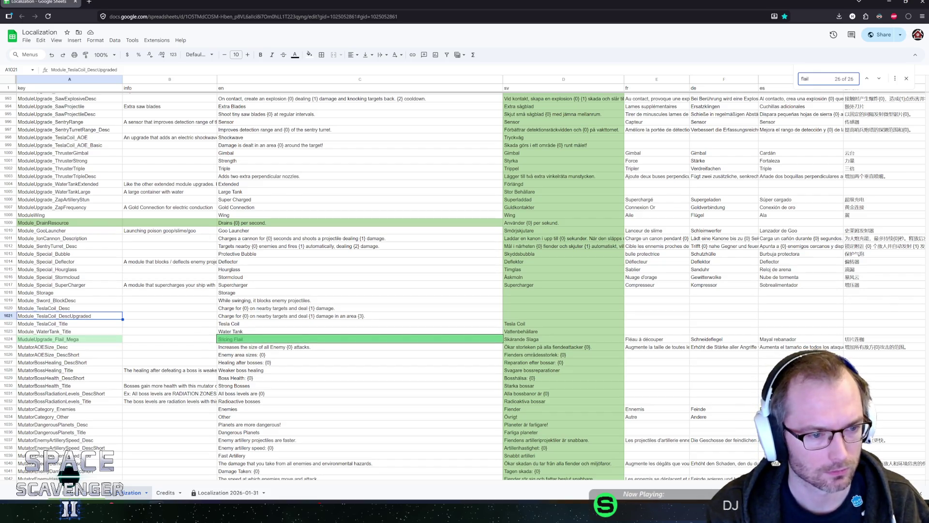
key("Return")
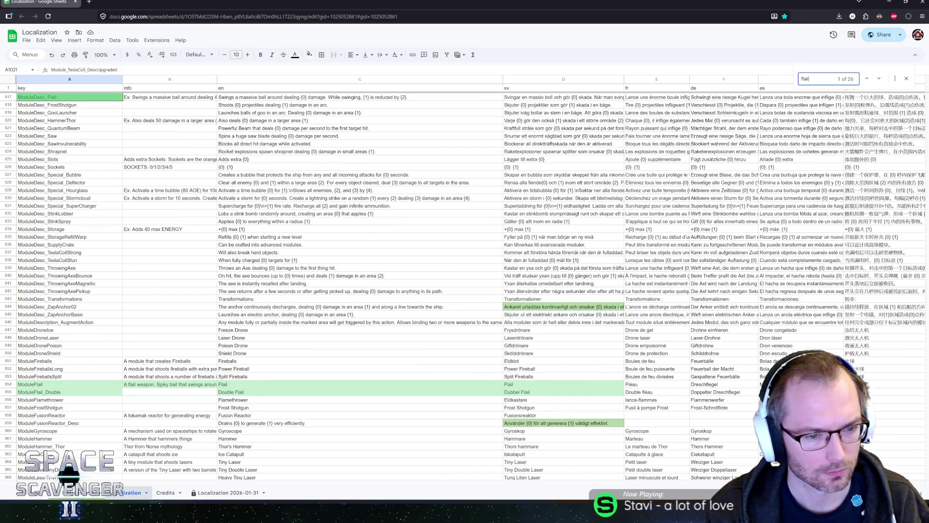
- Step through the flail matches to the FlailElectric upgrade description in C963
key("Return")
key("Return")
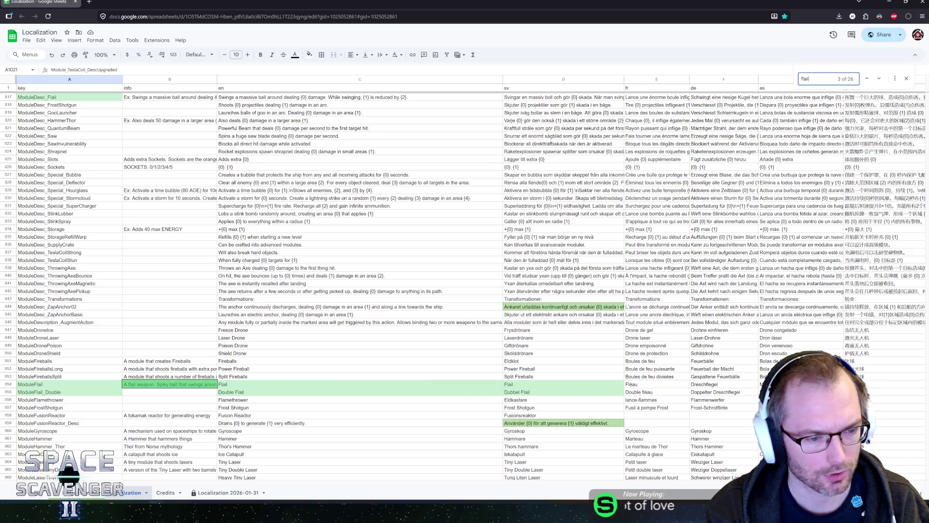
key("Return")
key("Return")
key("Return")
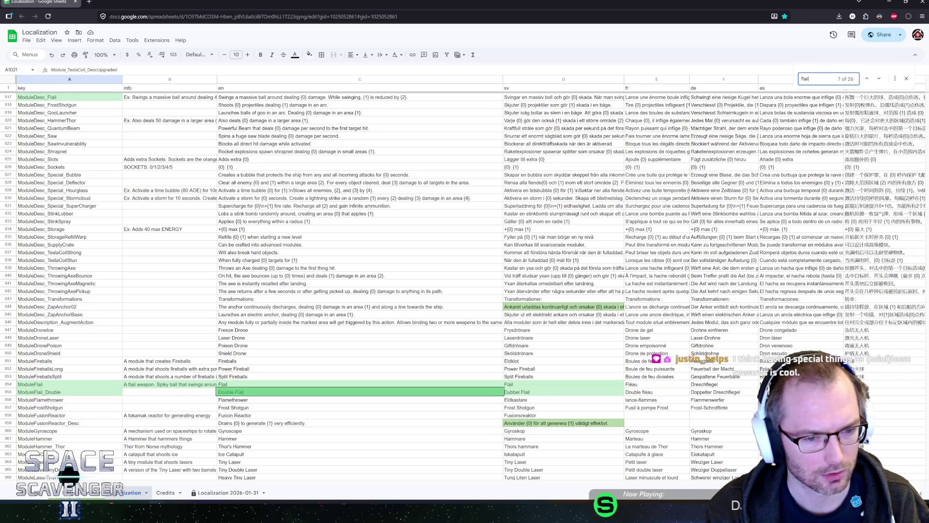
key("Return")
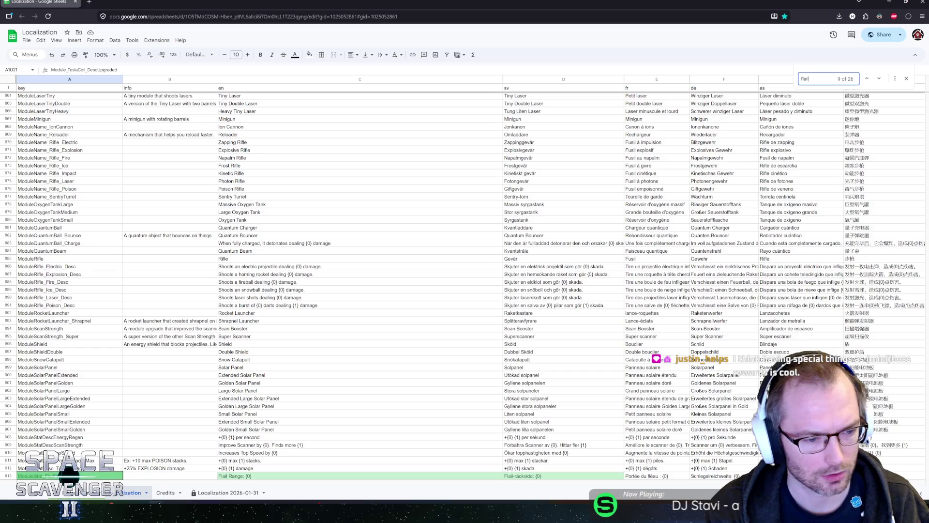
key("Return")
key("Return")
key("Return")
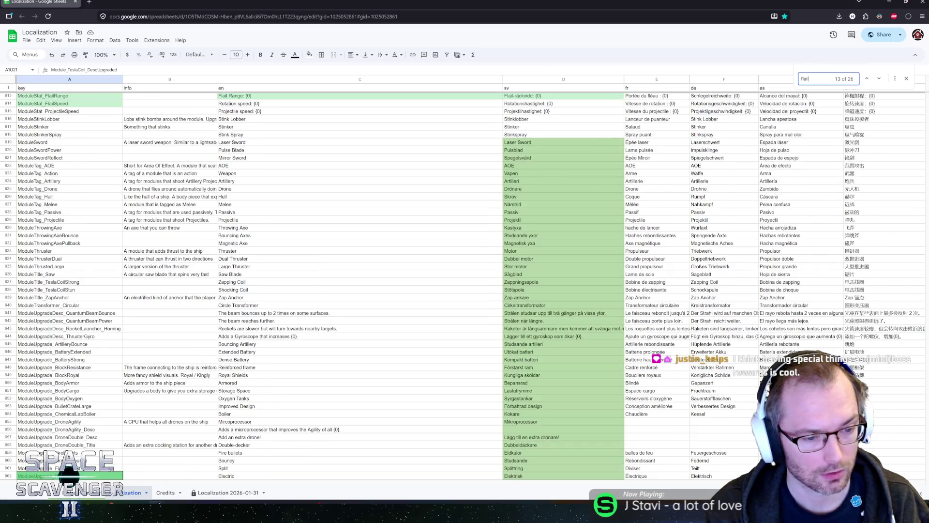
key("Return")
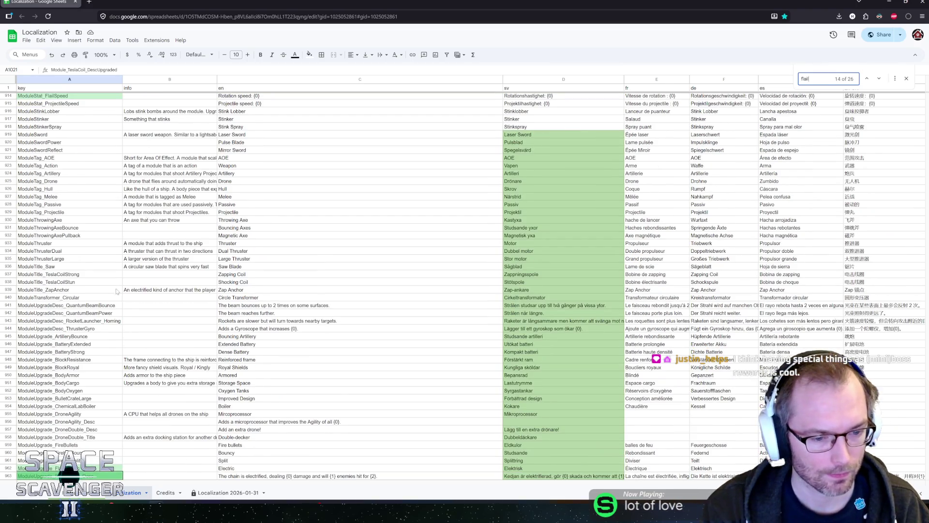
scroll(116, 291, "down", 4)
left_click(183, 313)
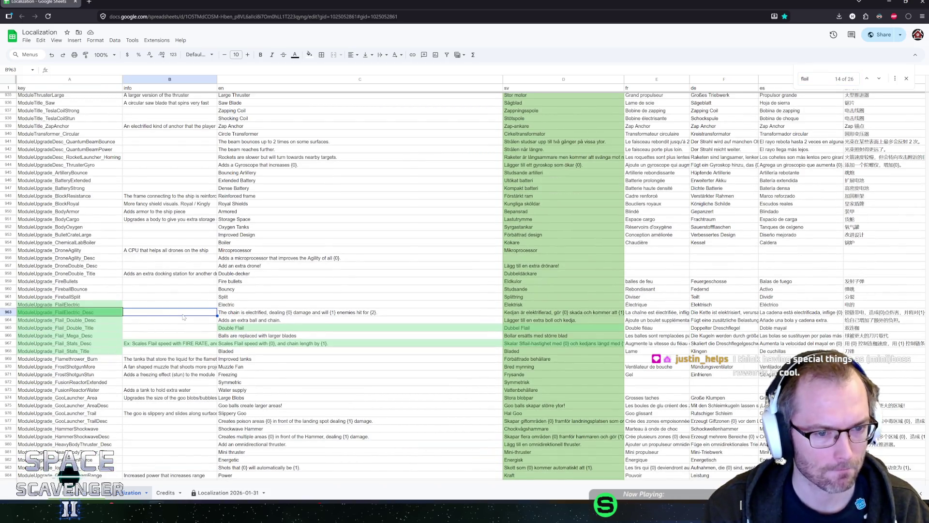
left_click(258, 309)
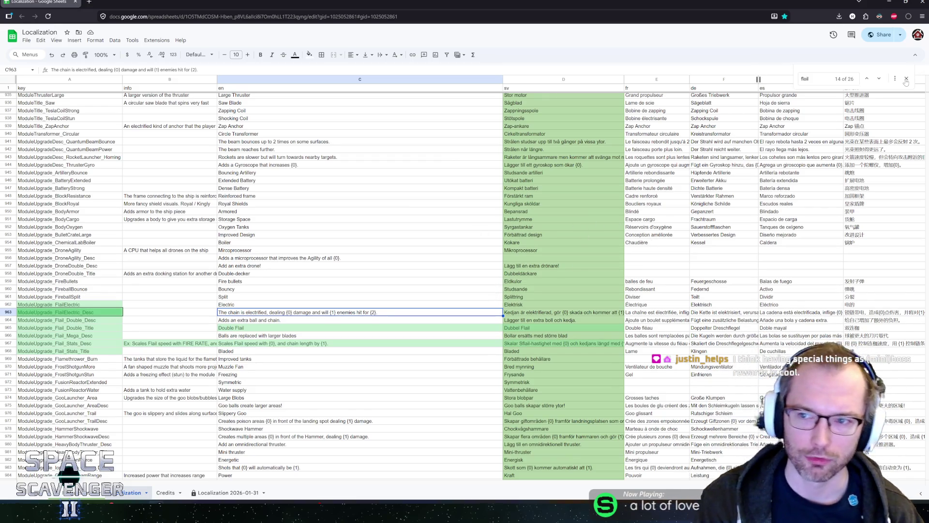
left_click(907, 79)
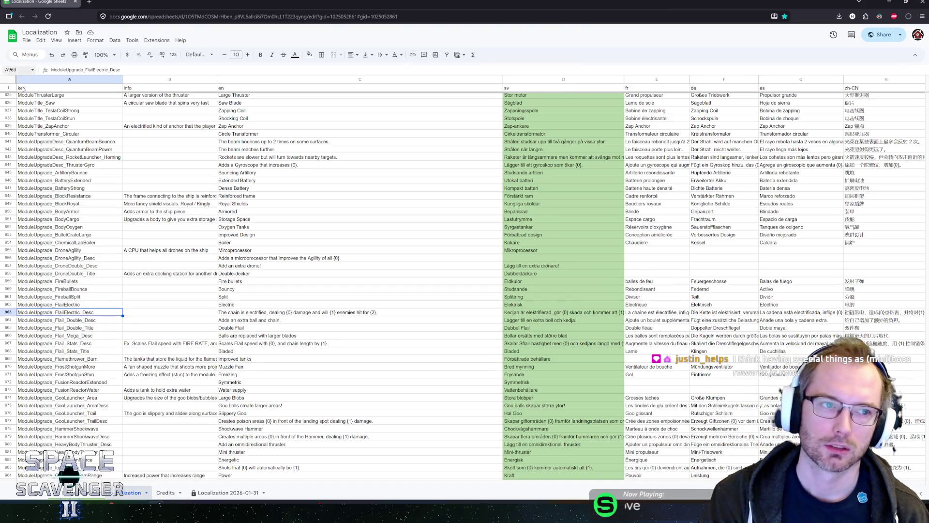
scroll(190, 225, "down", 10)
scroll(196, 179, "down", 9)
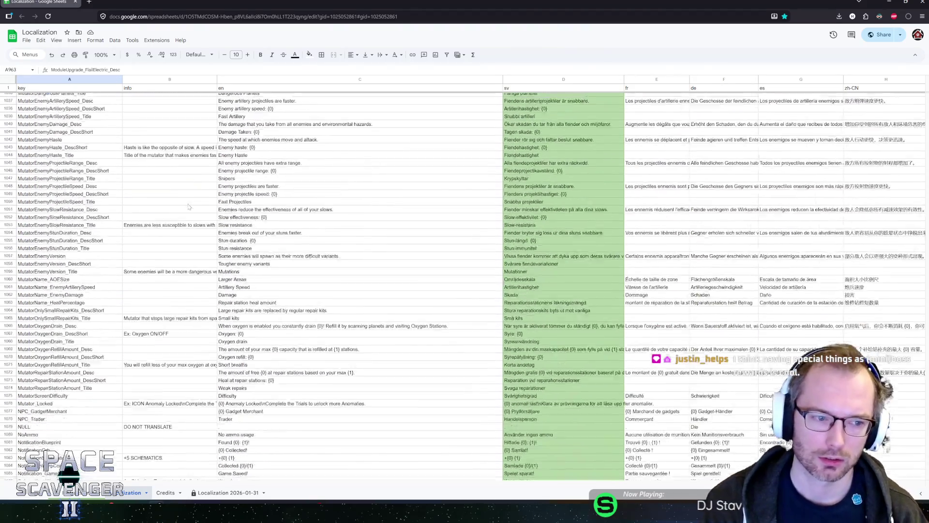
scroll(197, 246, "up", 3)
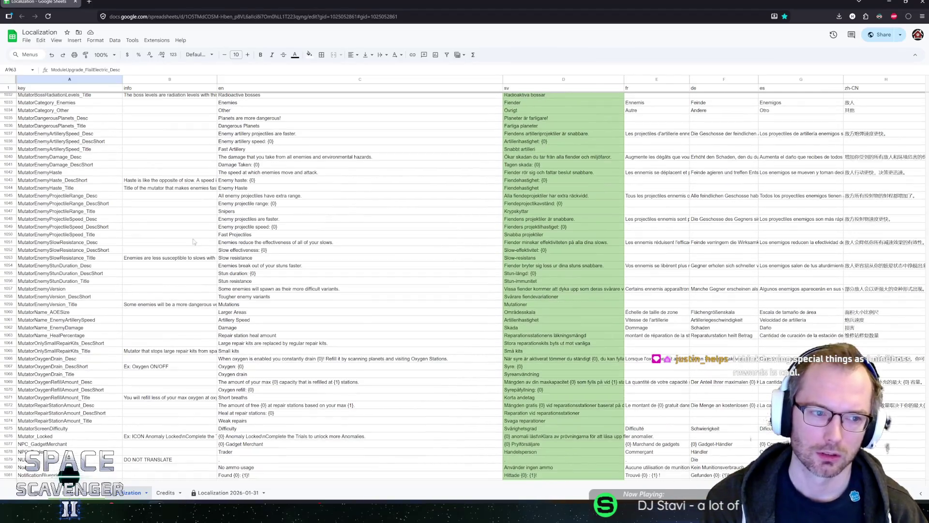
scroll(180, 232, "down", 3)
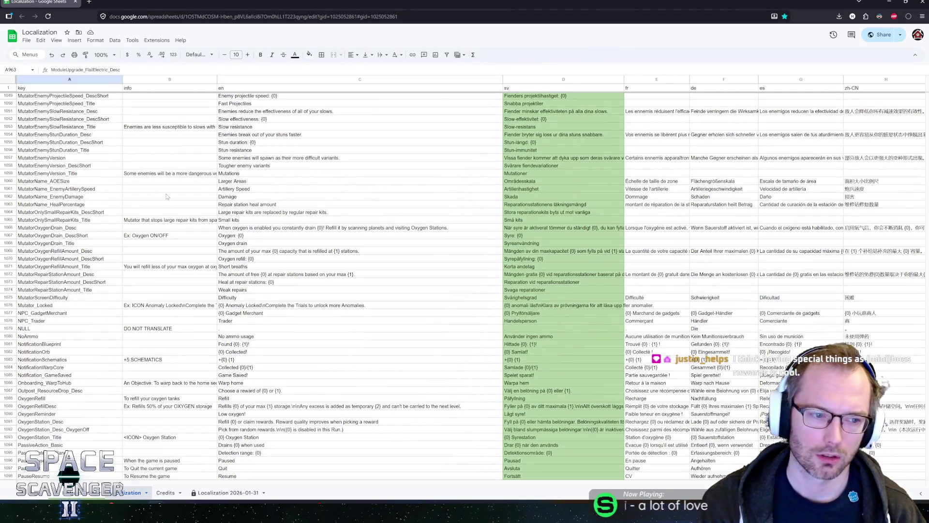
scroll(164, 210, "down", 3)
scroll(106, 249, "down", 2)
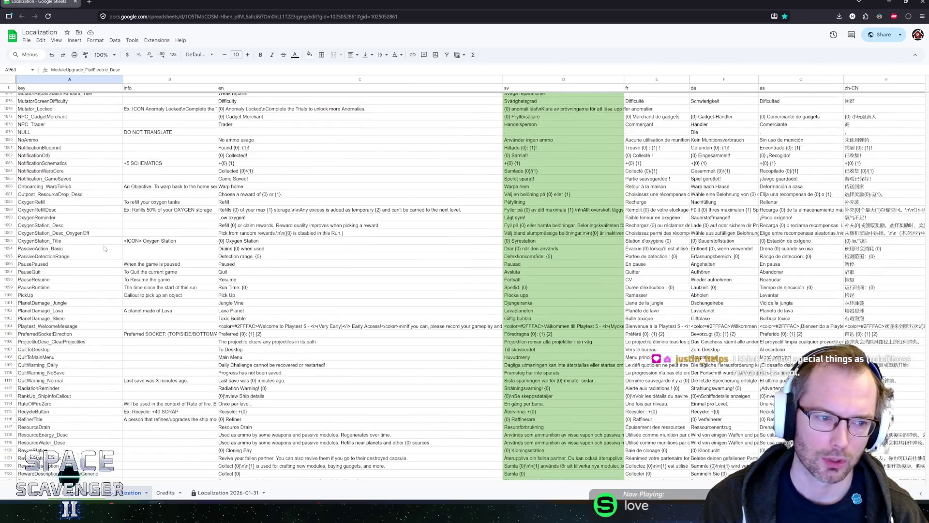
scroll(95, 247, "down", 1)
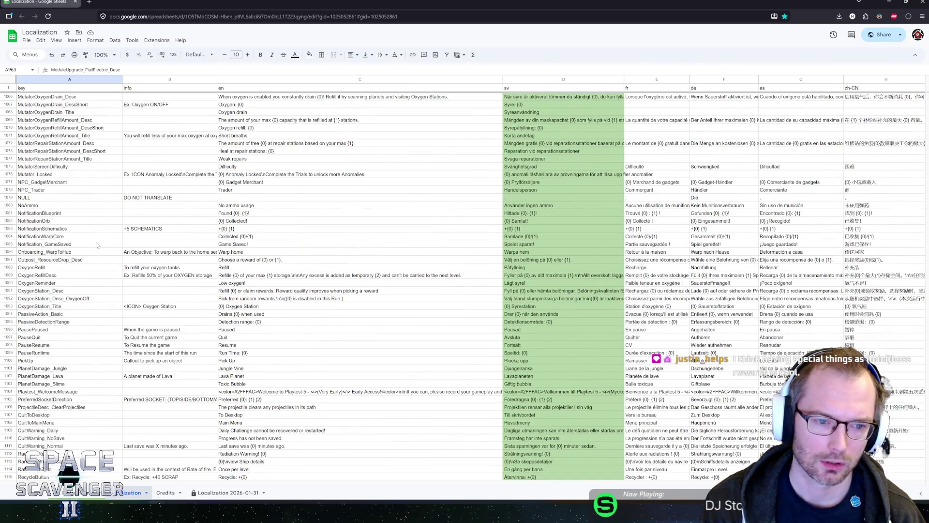
left_click(65, 216)
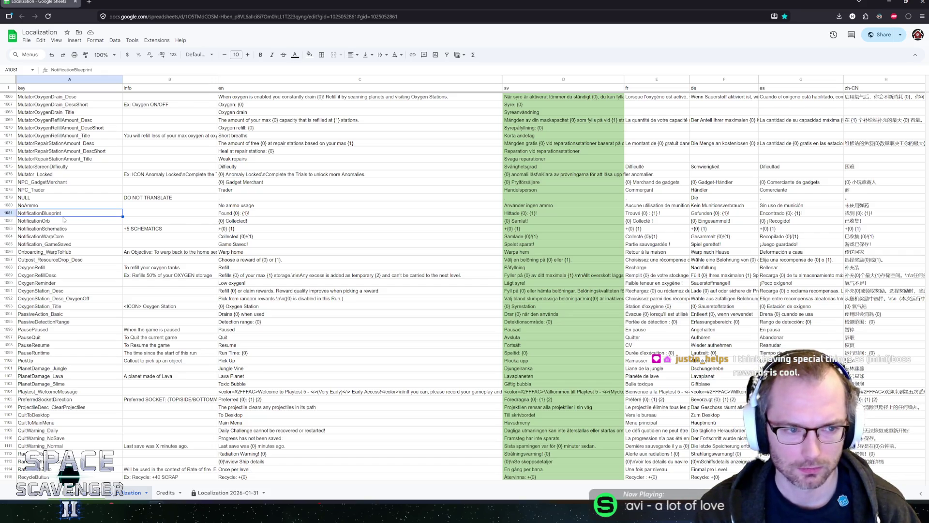
left_click(64, 220)
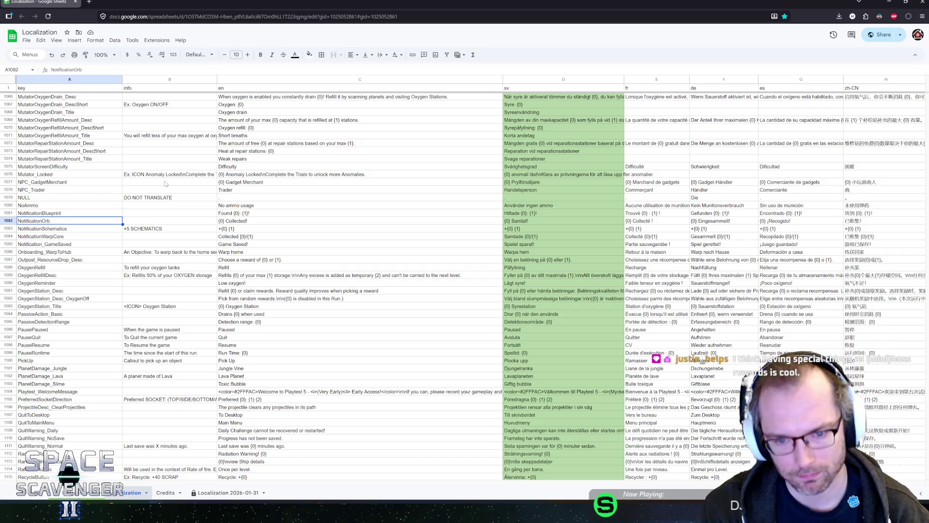
left_click(171, 216)
key("Left")
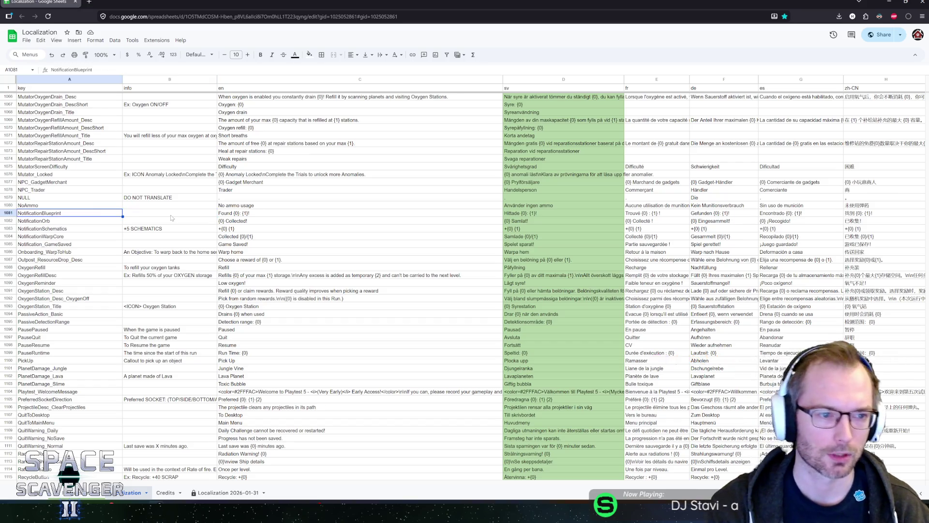
key("Down")
key("Down")
key("Down")
key("Down")
key("Down")
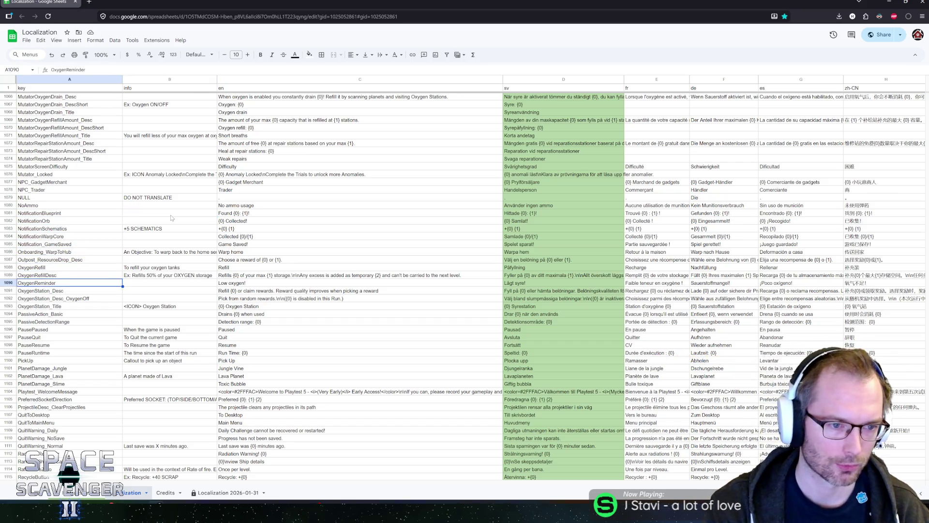
key("Up")
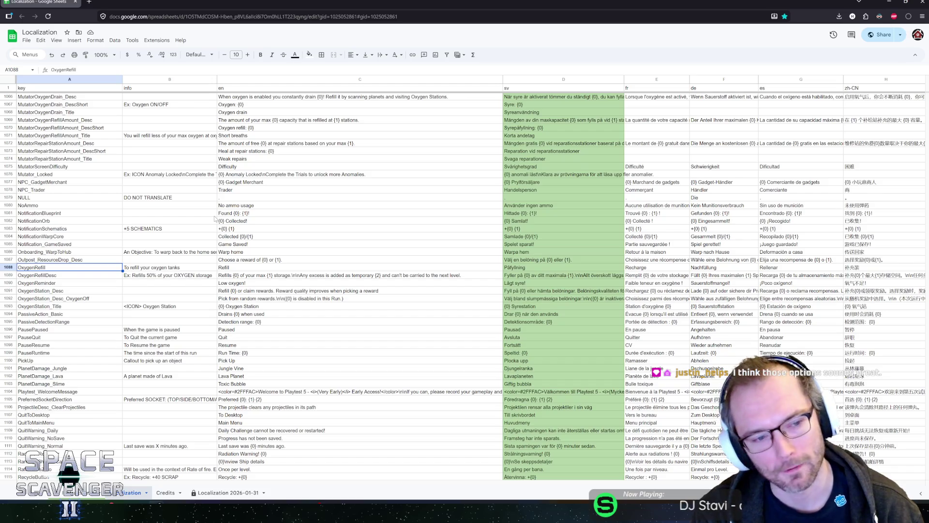
scroll(264, 208, "down", 3)
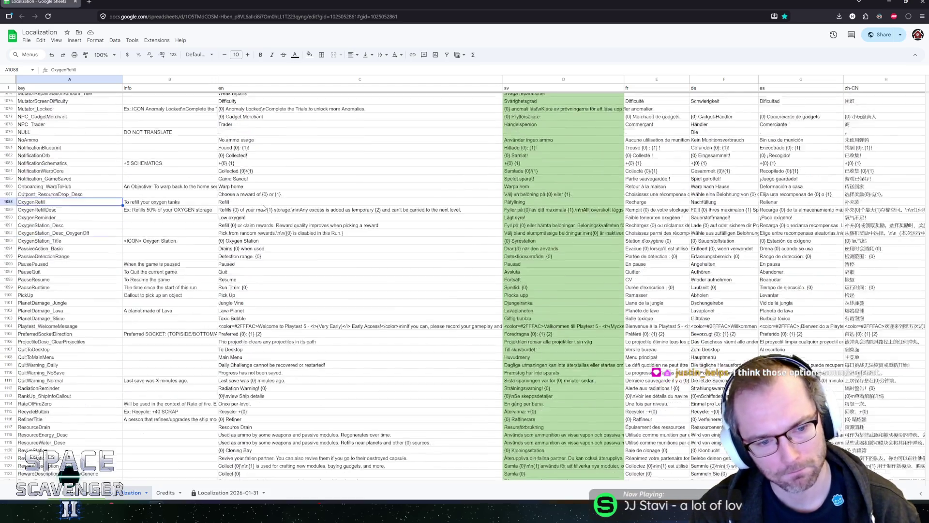
scroll(263, 208, "down", 1)
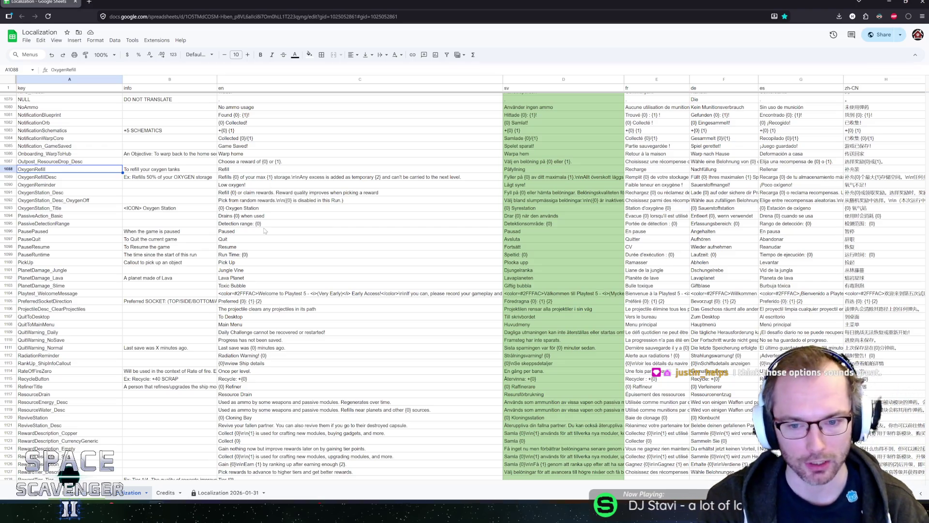
key("Down")
key("Down")
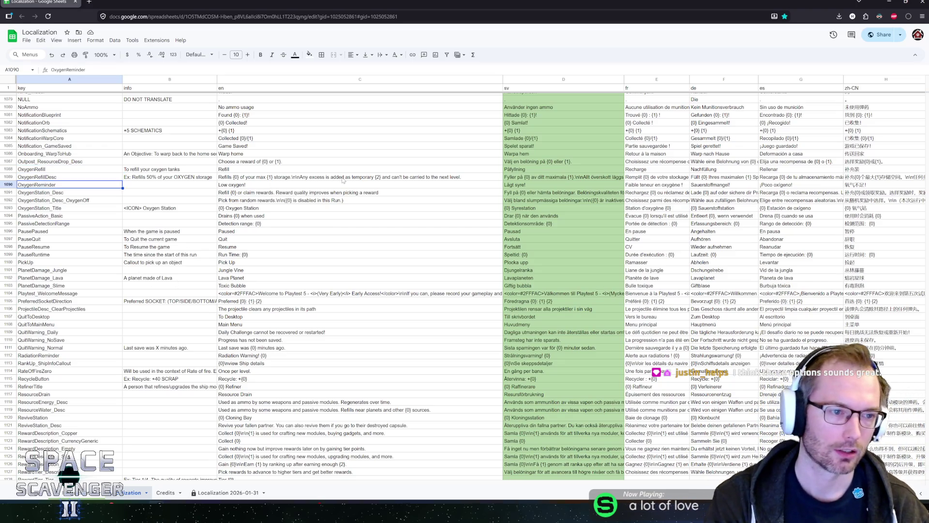
key("Down")
key("Down")
key("Down")
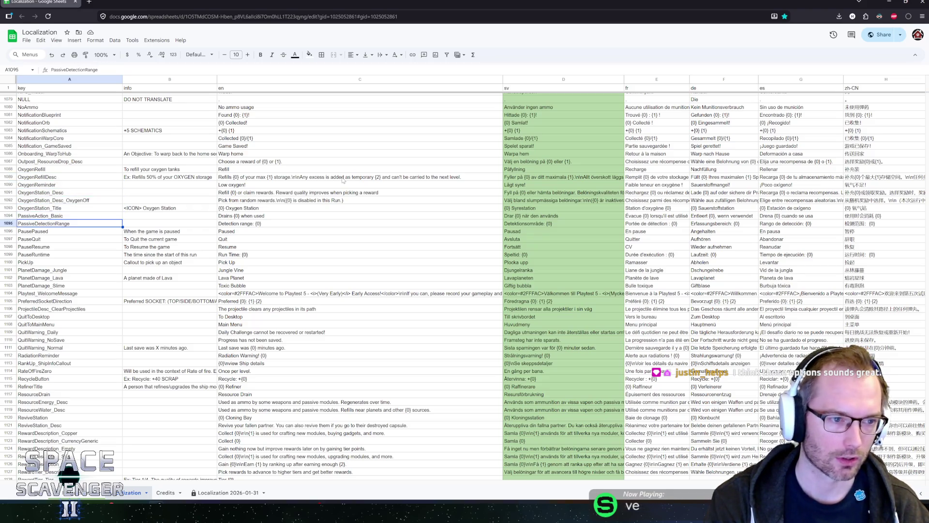
key("Up")
key("Up")
key("Up")
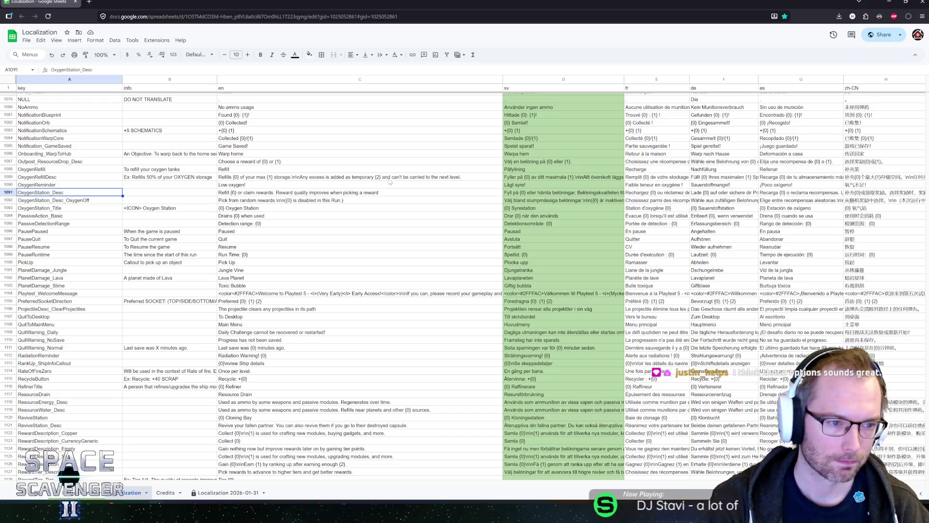
scroll(215, 221, "down", 2)
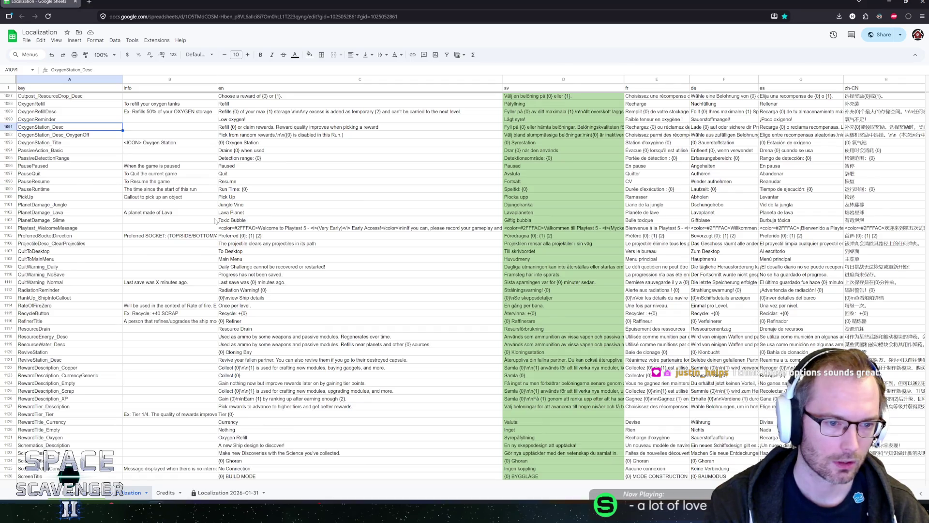
scroll(215, 221, "up", 2)
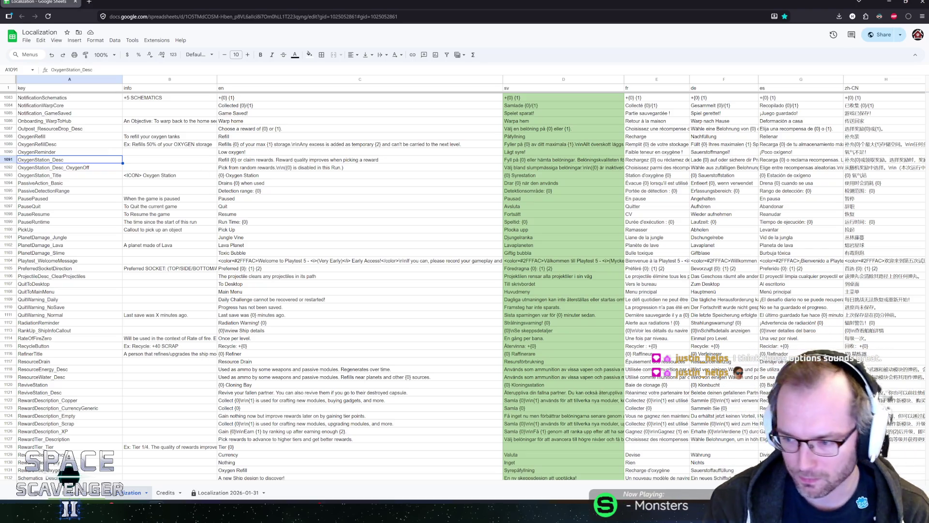
left_click(89, 168)
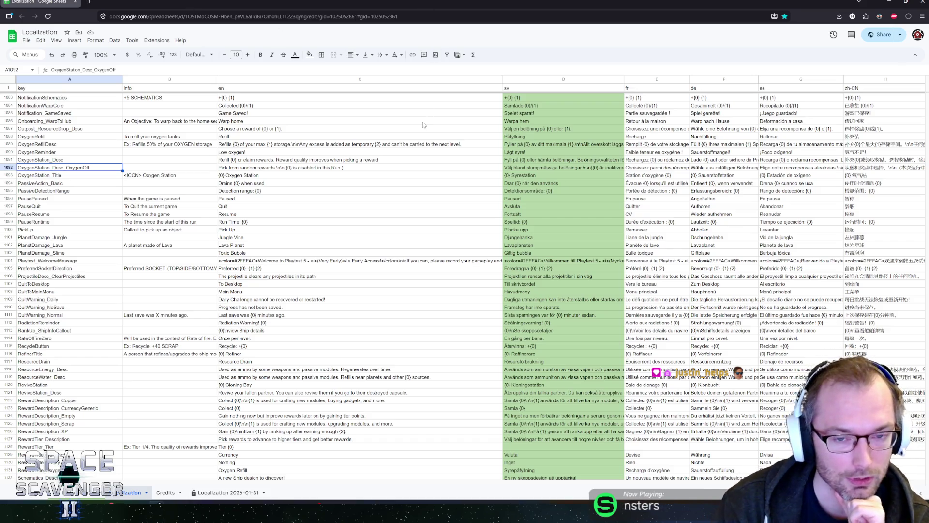
left_click(54, 192)
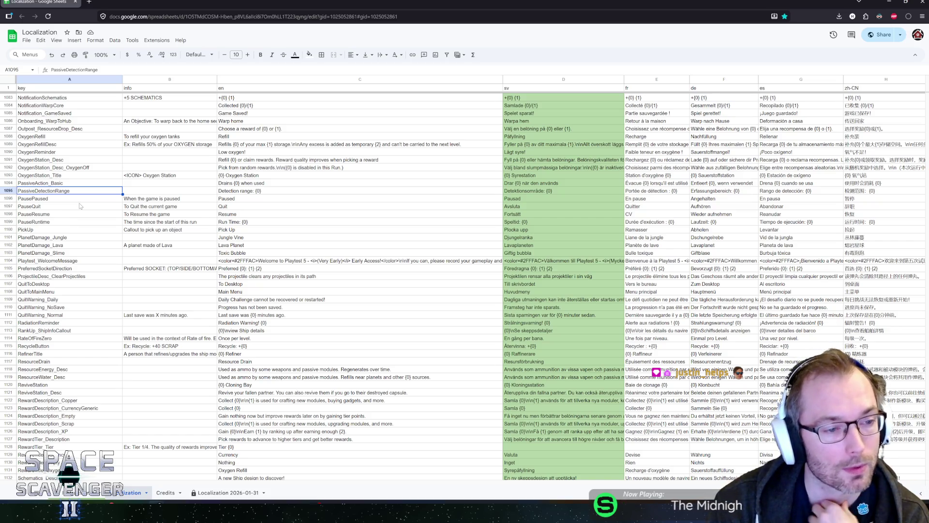
left_click(92, 198)
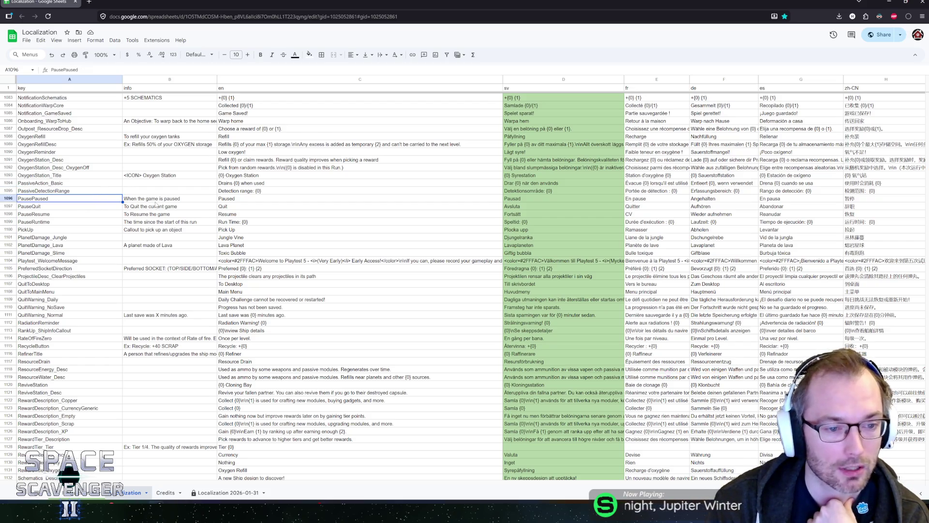
key("Down")
key("Down")
key("Down")
key("Down")
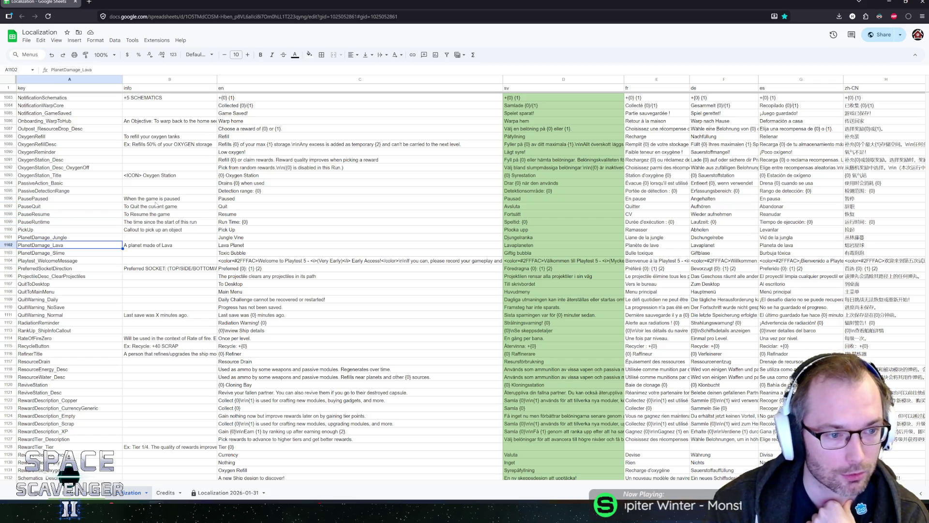
key("Right")
scroll(150, 247, "down", 2)
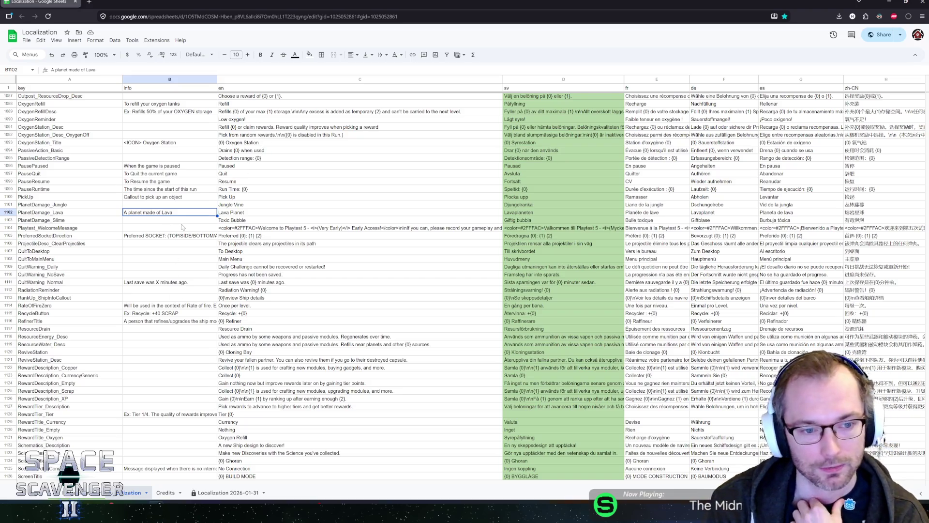
left_click(225, 222)
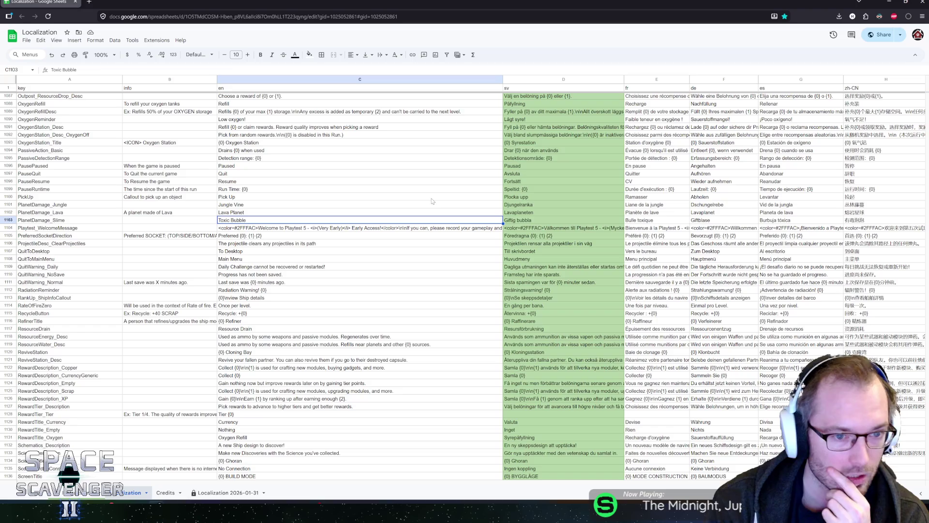
key("Down")
key("Down")
key("Down")
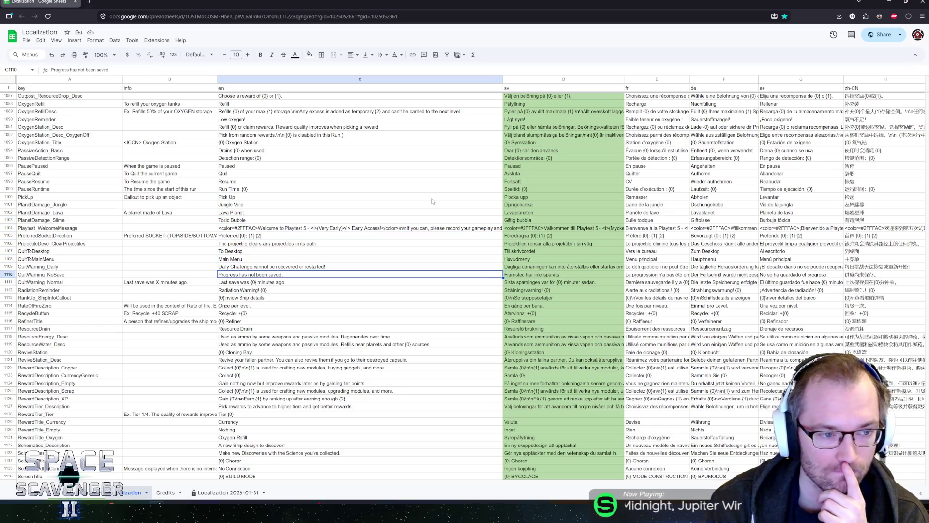
key("Down")
key("Down")
key("Down")
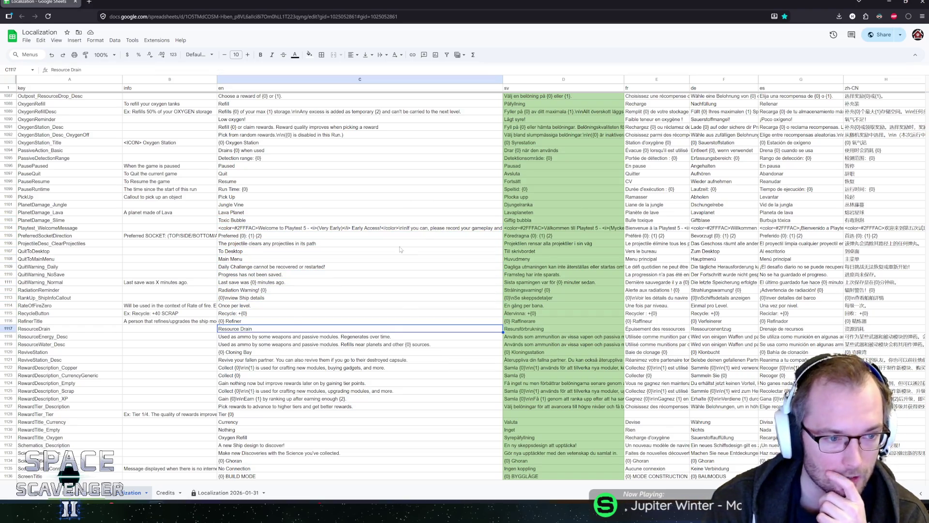
scroll(382, 249, "down", 3)
scroll(339, 252, "down", 3)
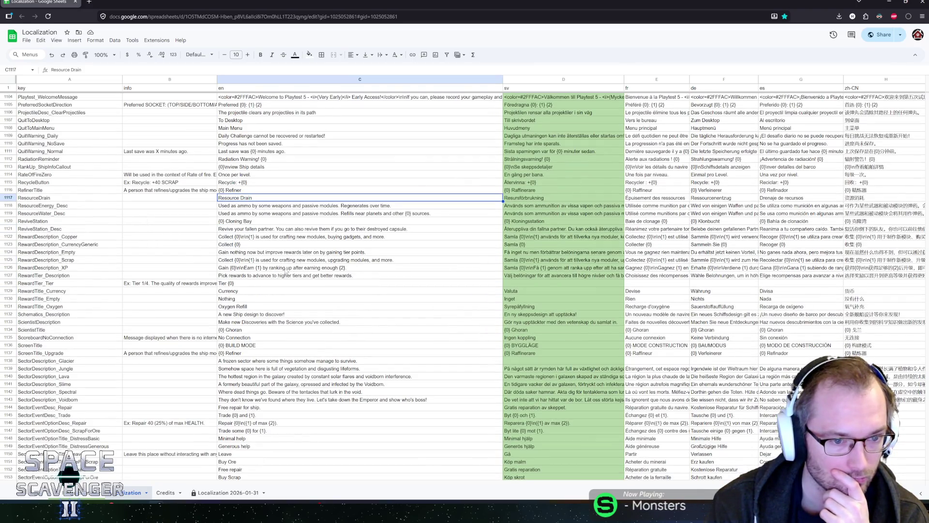
left_click(197, 269)
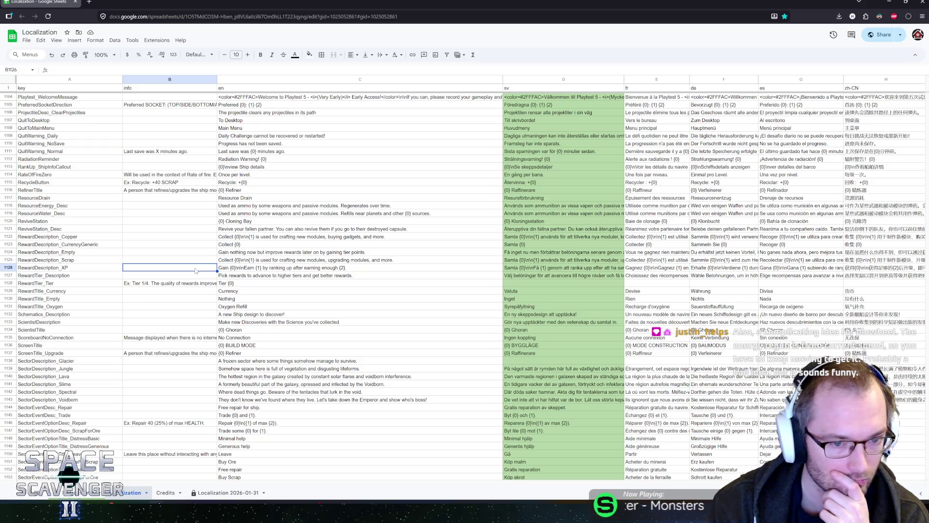
key("Return")
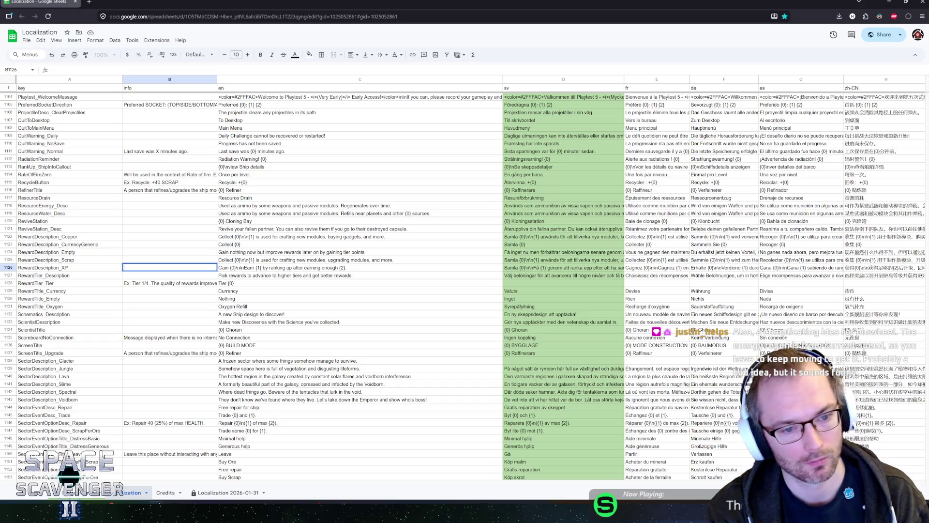
type("Ex: Gain ")
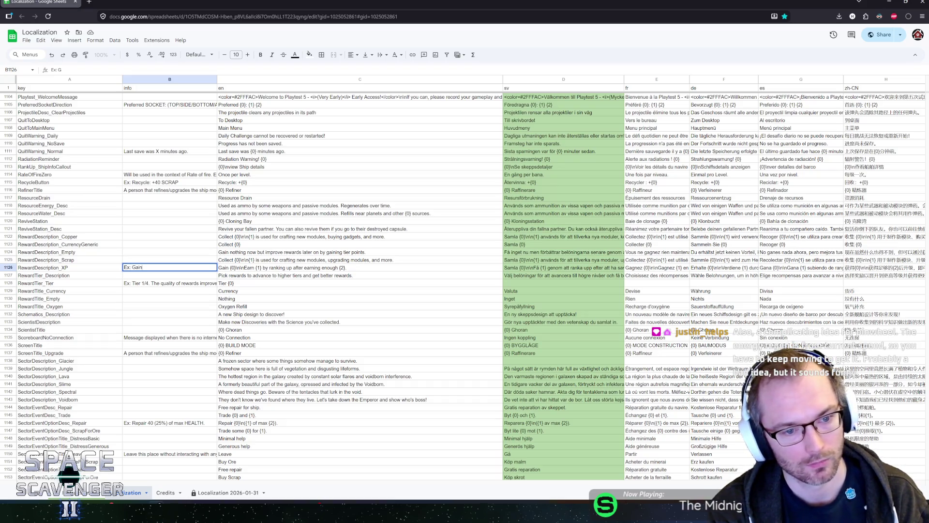
type("50XP\\n\\n")
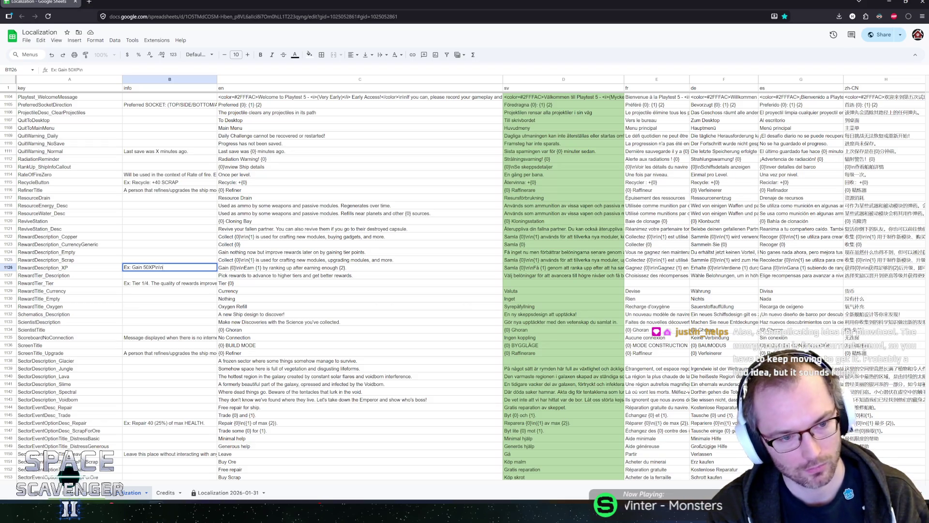
type("arn")
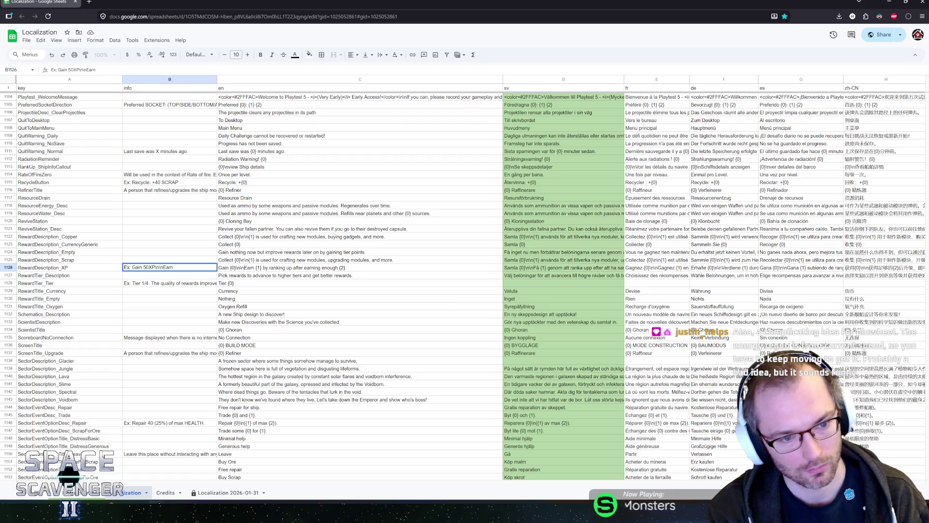
type(" GADGETS by")
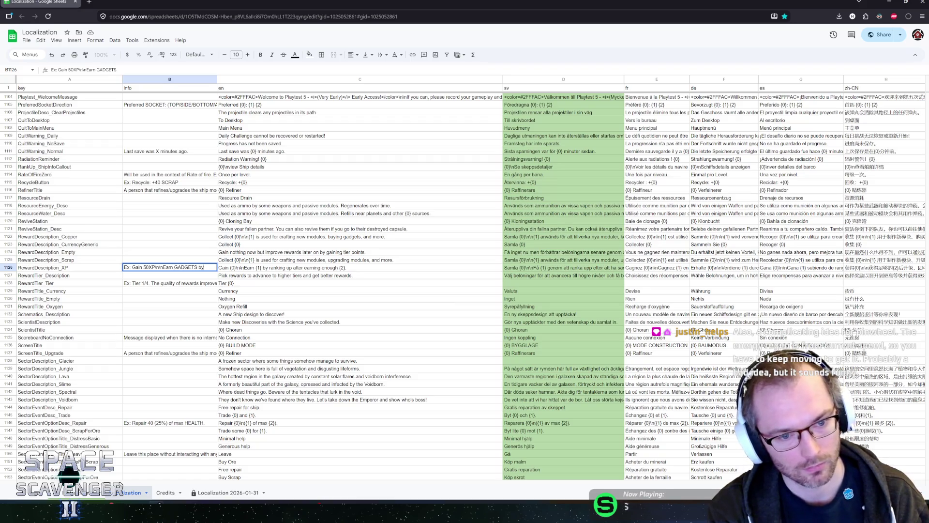
type(" ranking up ")
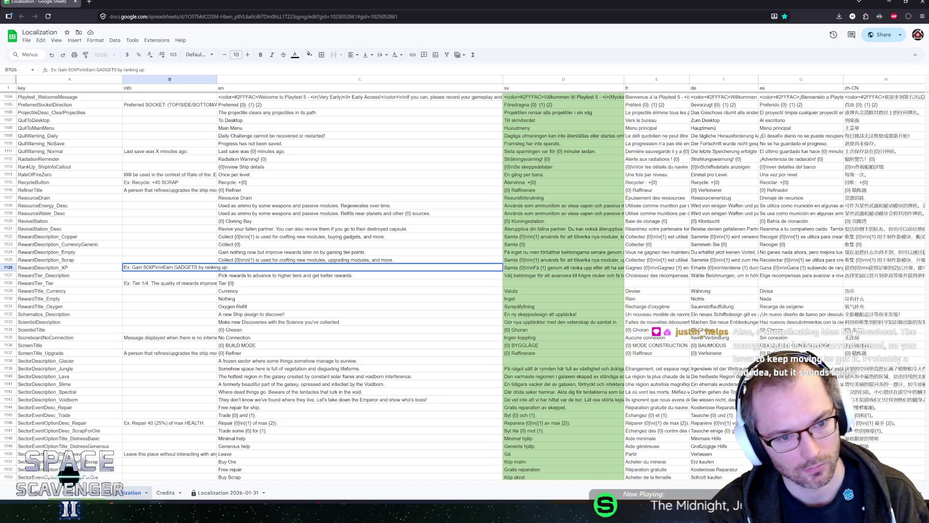
type("after earning enough X")
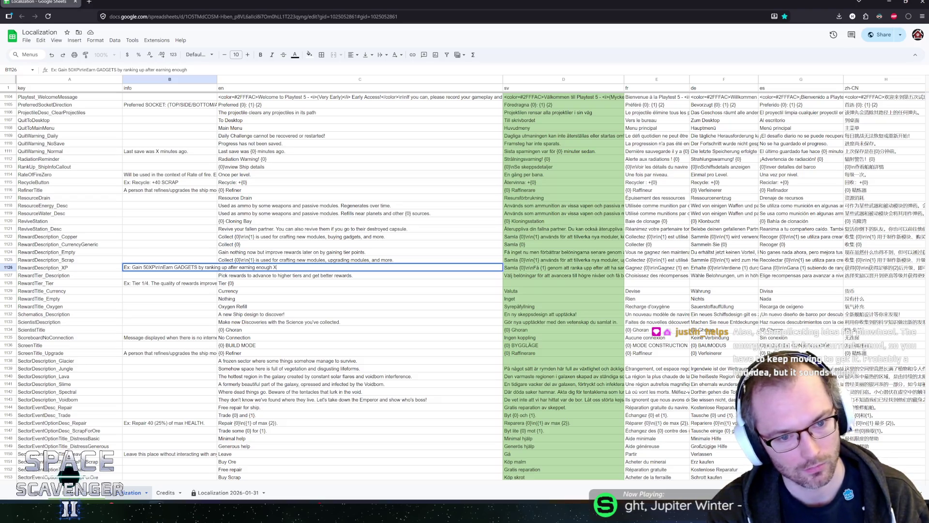
key("Return")
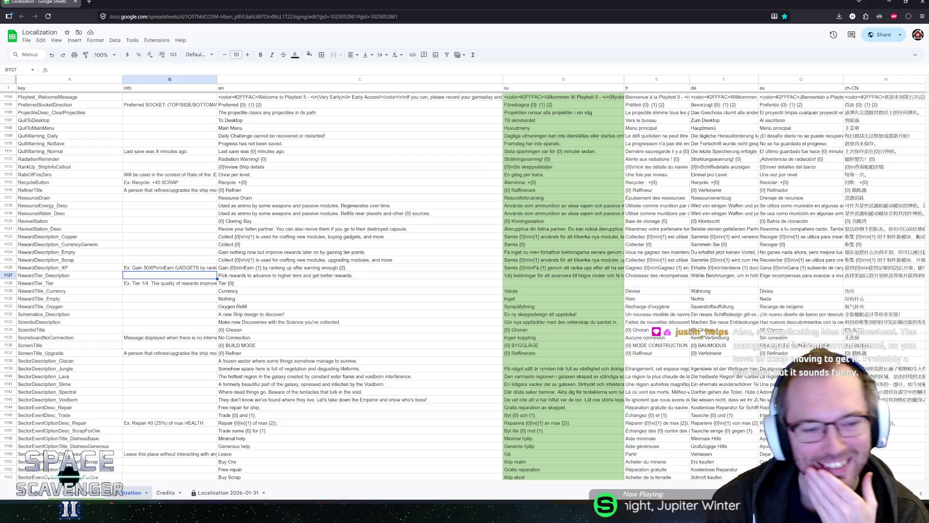
left_click(169, 267)
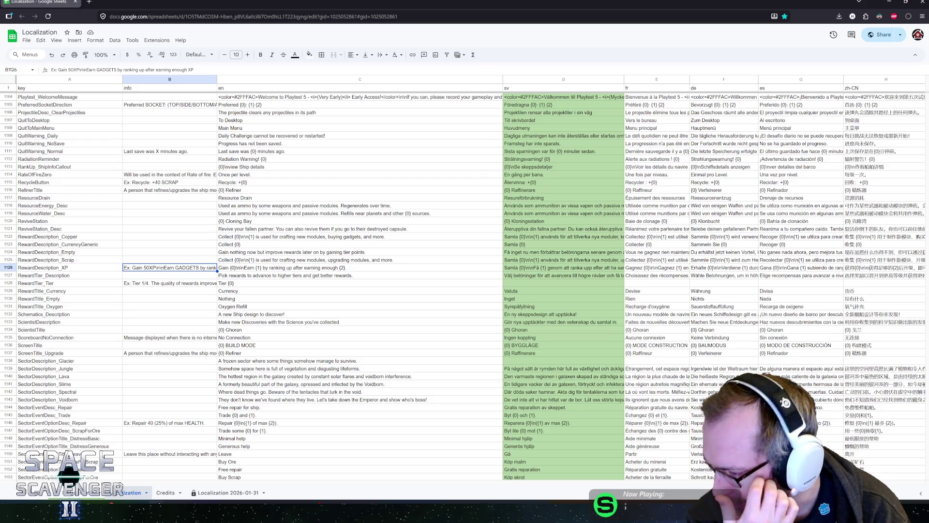
left_click(169, 260)
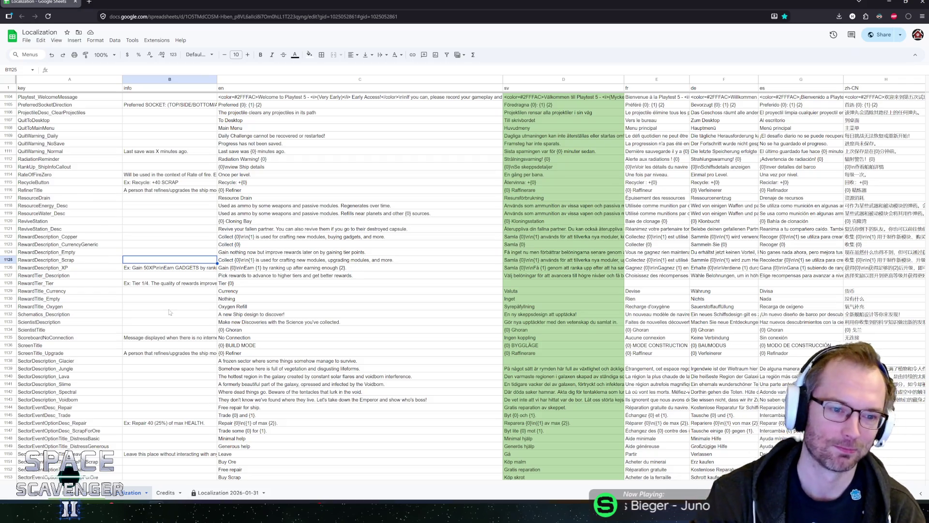
left_click(191, 252)
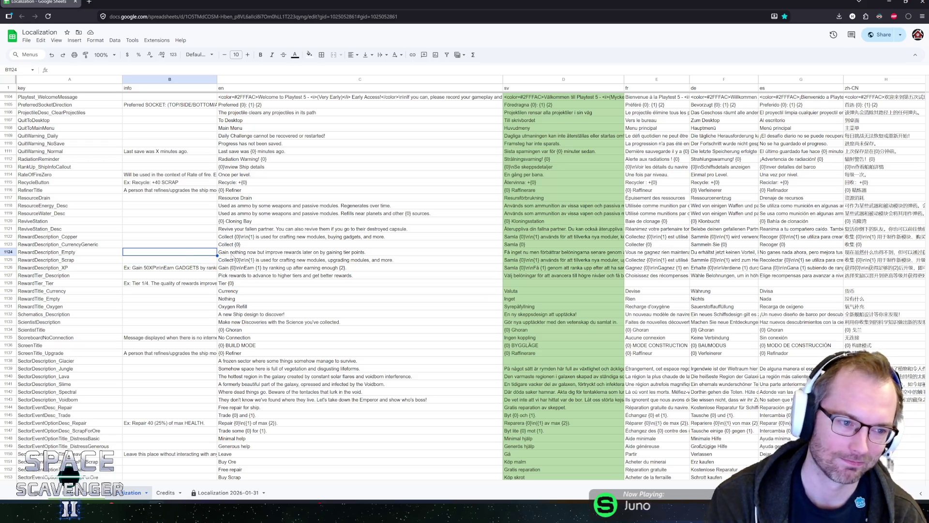
key("Down")
key("Down")
key("Down")
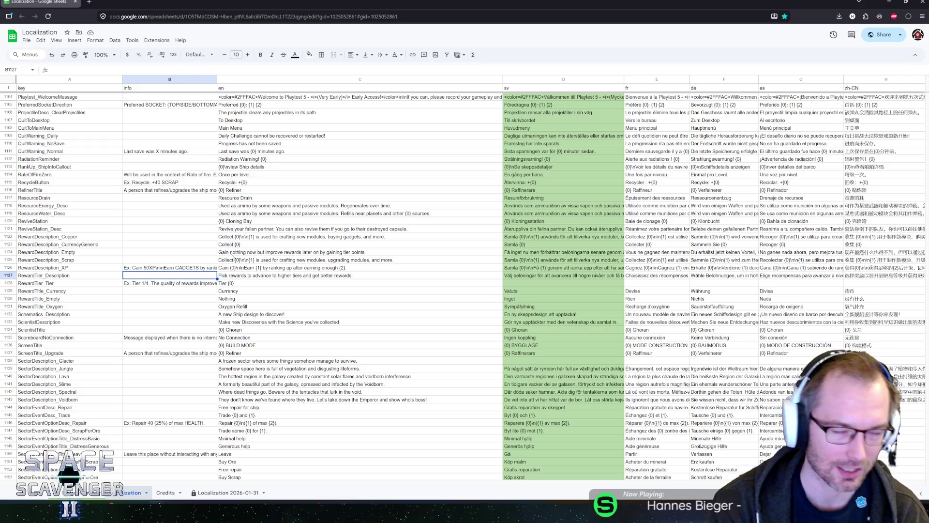
key("Up")
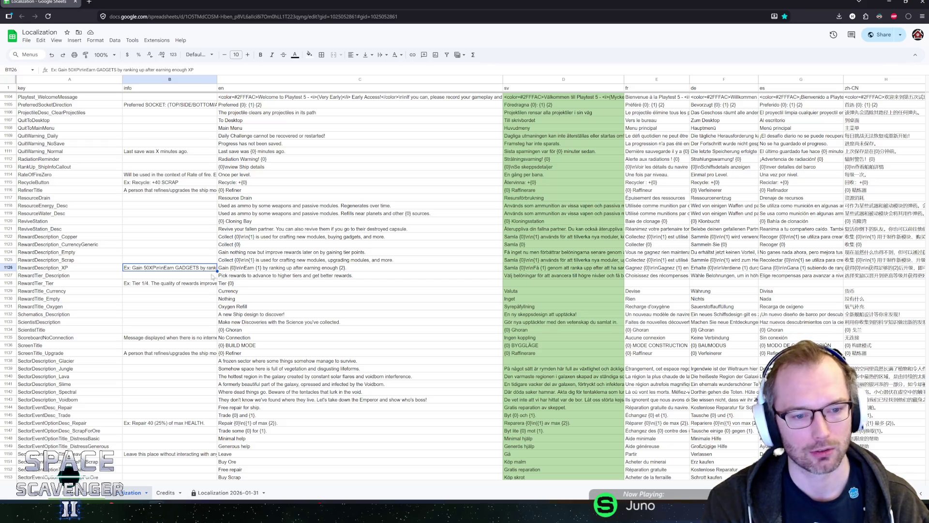
key("Down")
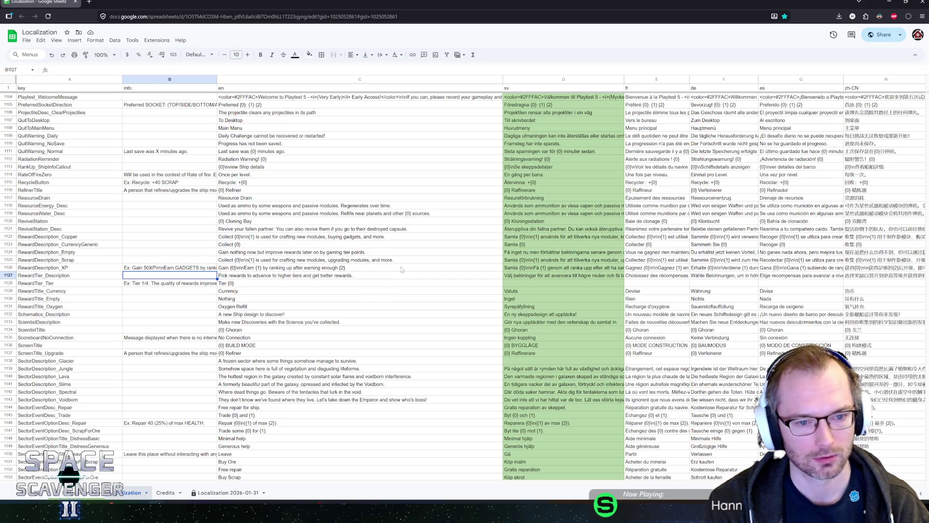
scroll(392, 272, "down", 2)
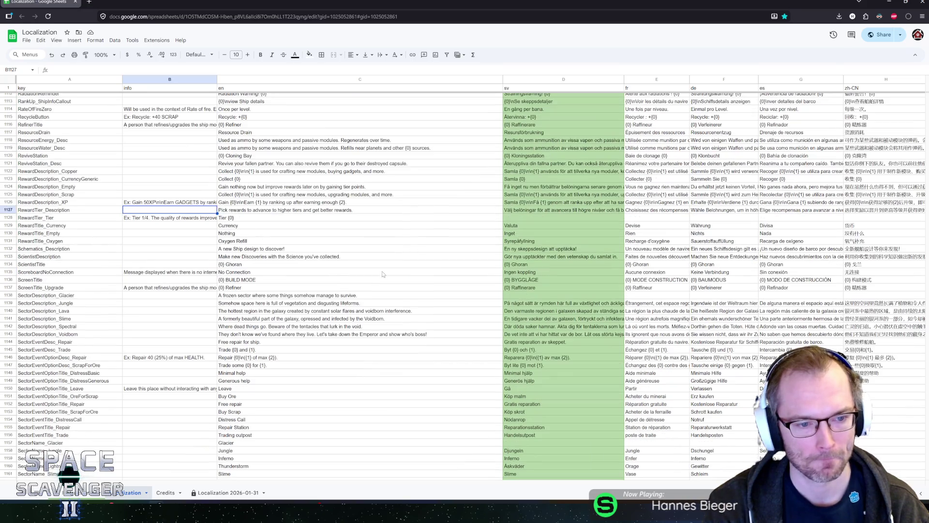
scroll(257, 280, "down", 2)
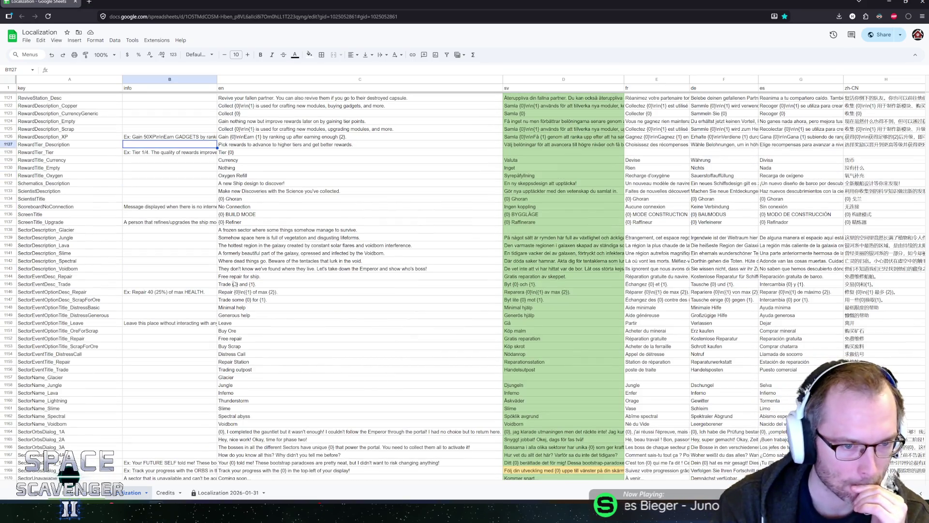
left_click(235, 246)
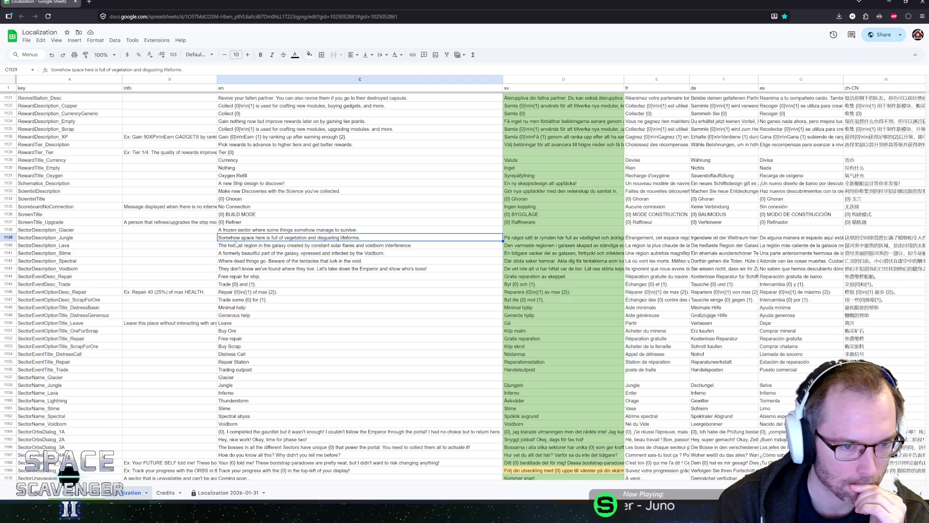
left_click(233, 254)
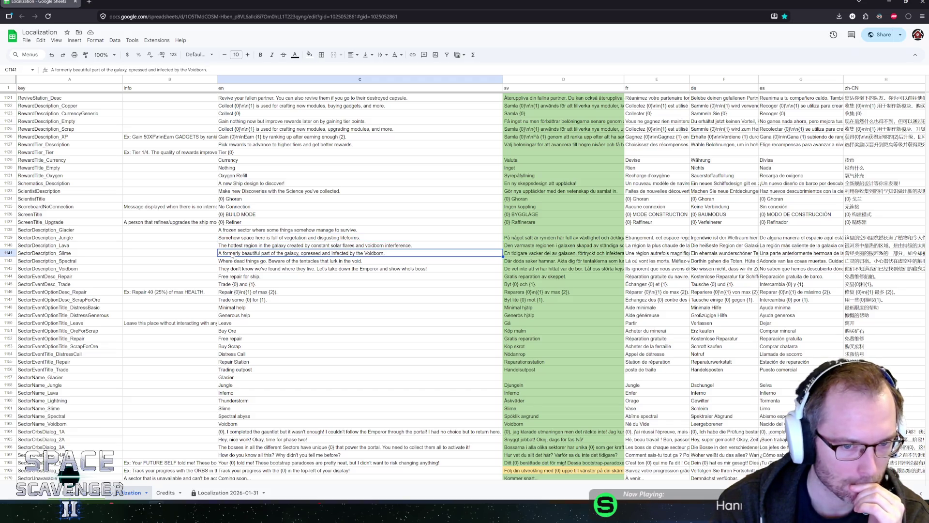
scroll(233, 256, "down", 1)
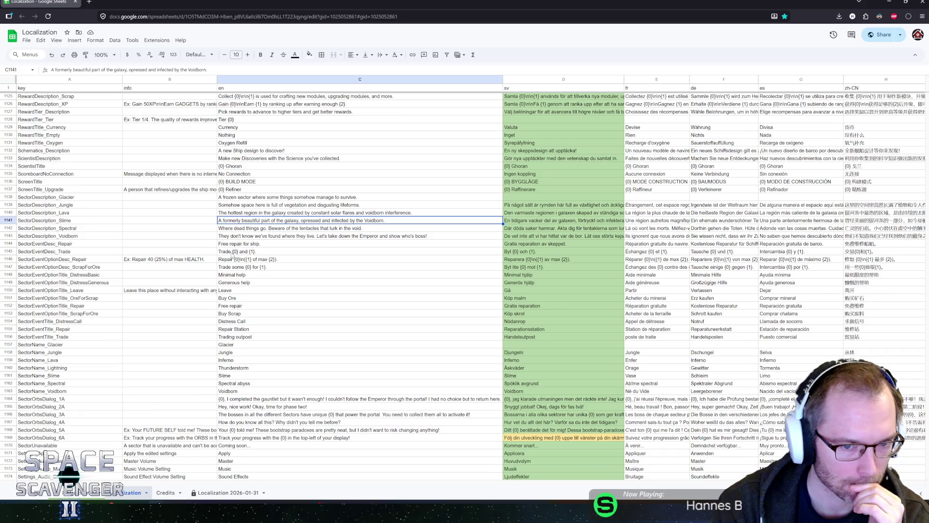
left_click(251, 231)
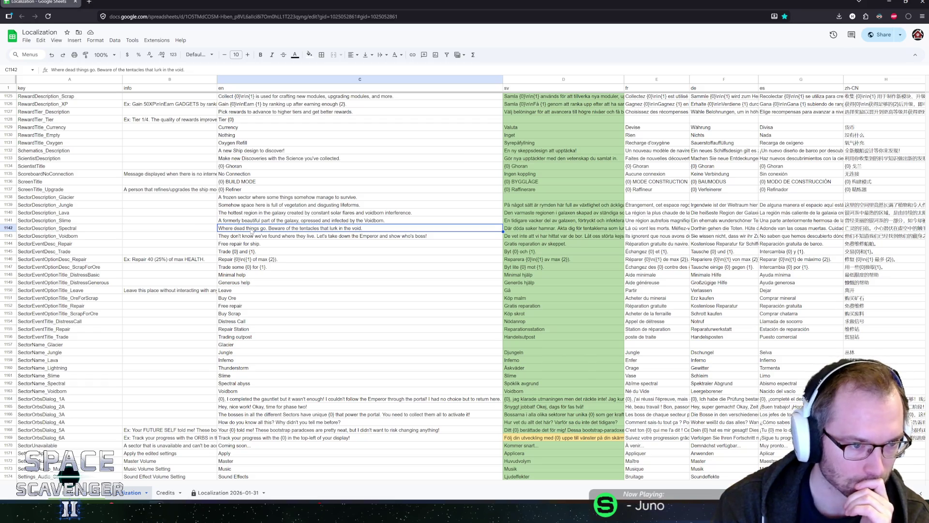
left_click(65, 221)
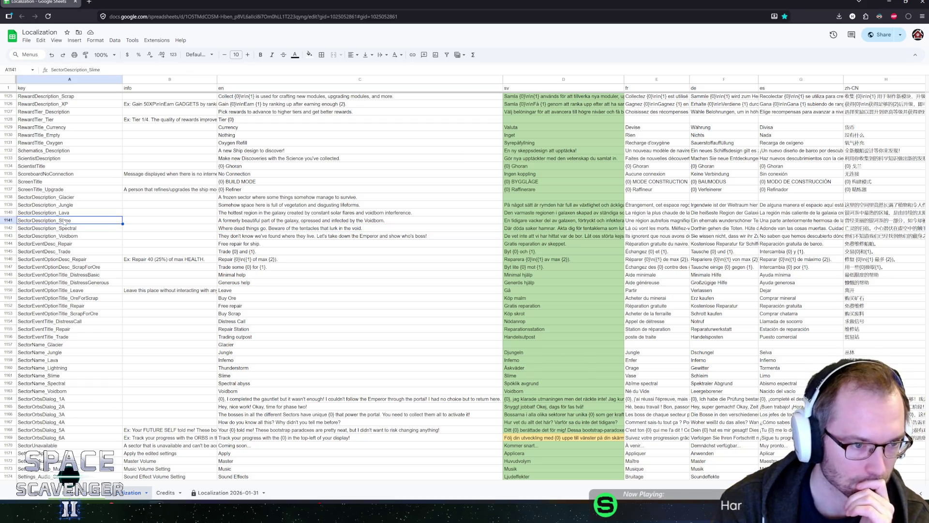
left_click(78, 199)
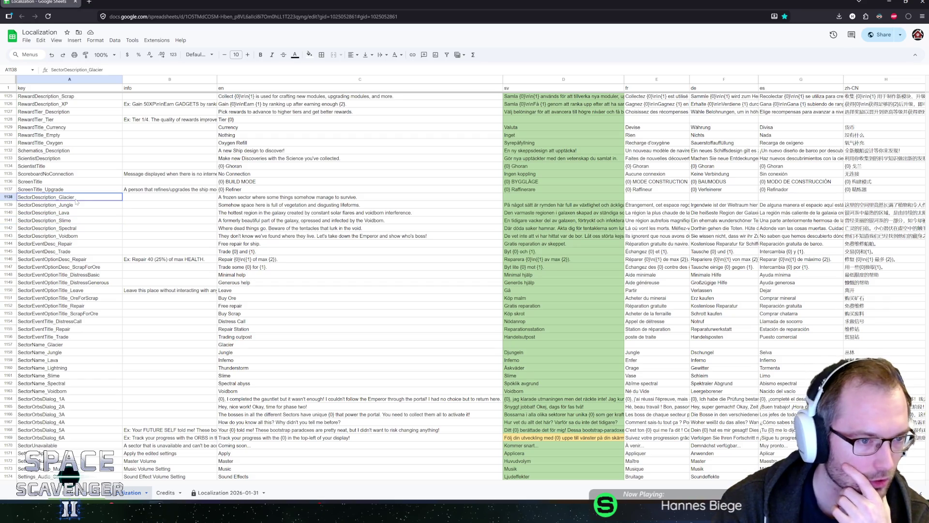
key("Right")
key("Right")
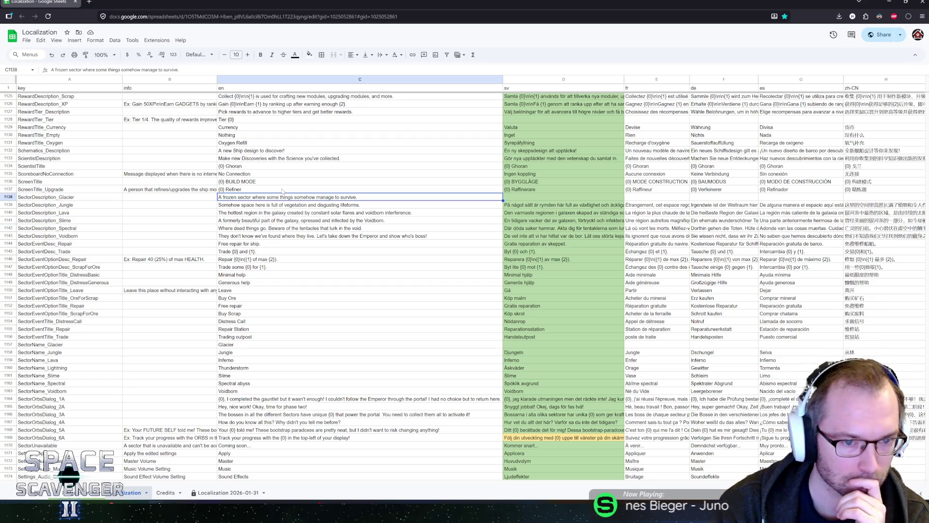
key("Down")
key("Down")
key("Down")
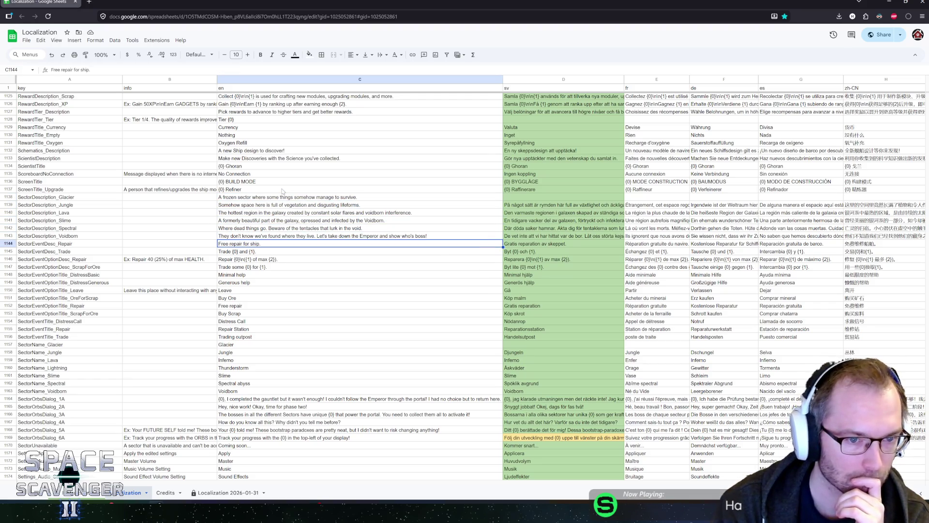
key("Up")
key("Up")
key("Up")
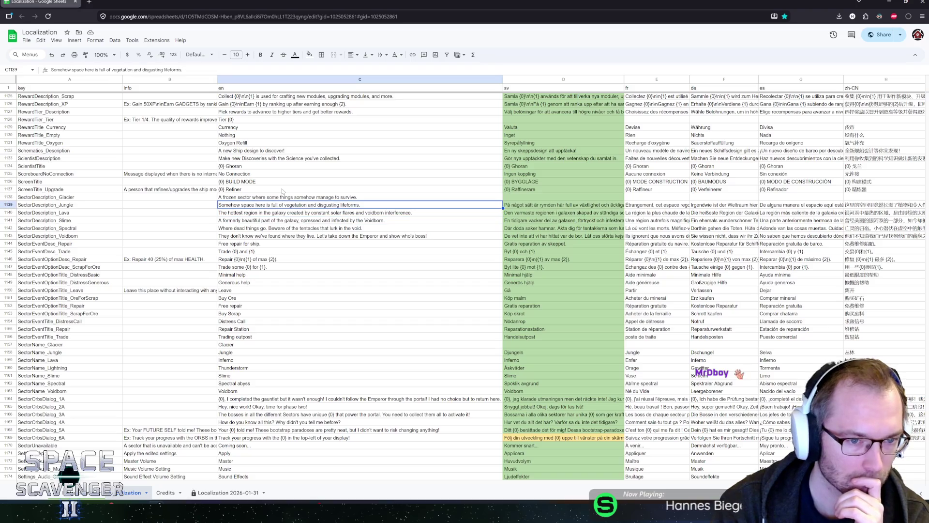
key("Down")
key("Down")
key("Down")
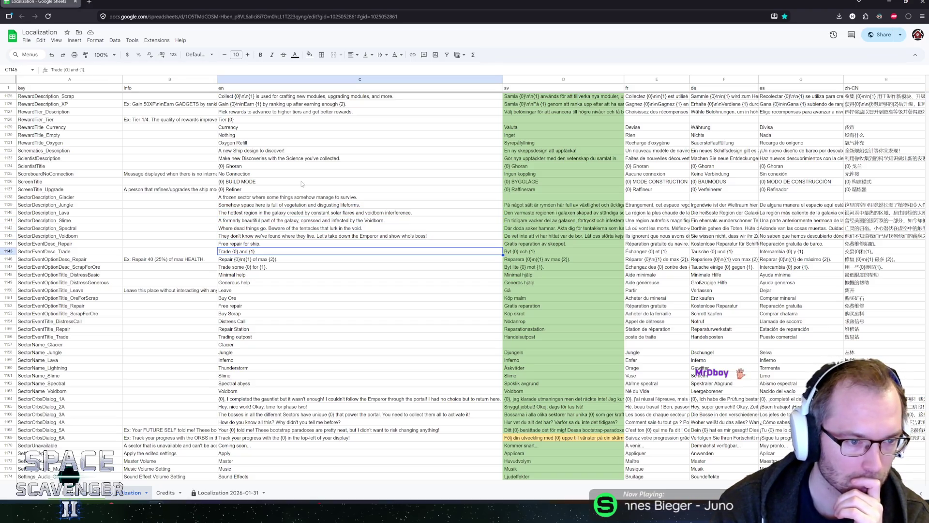
key("Down")
key("Down")
key("Down")
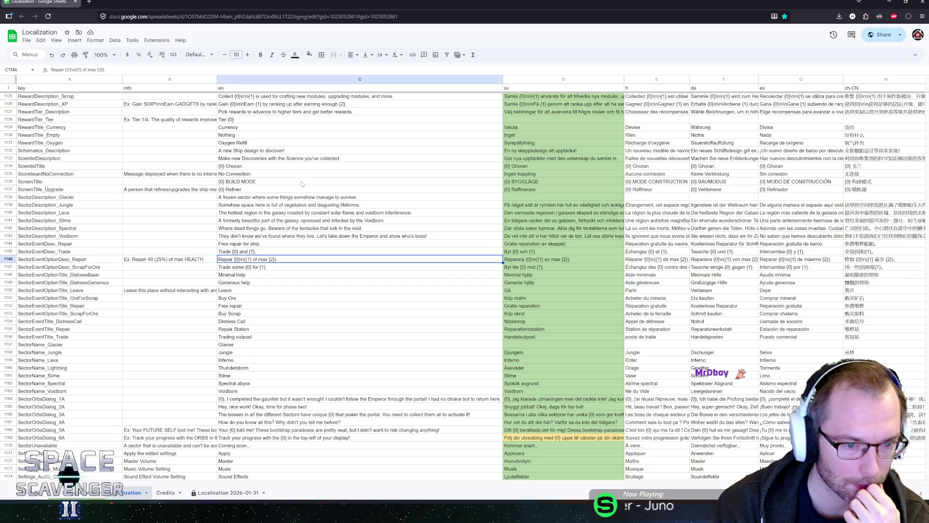
key("Down")
key("Down")
key("Down")
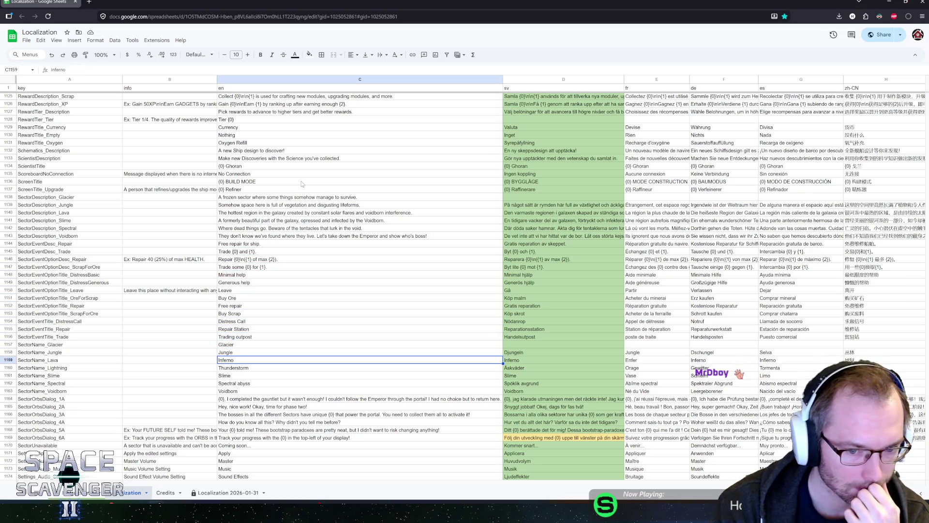
scroll(283, 246, "down", 2)
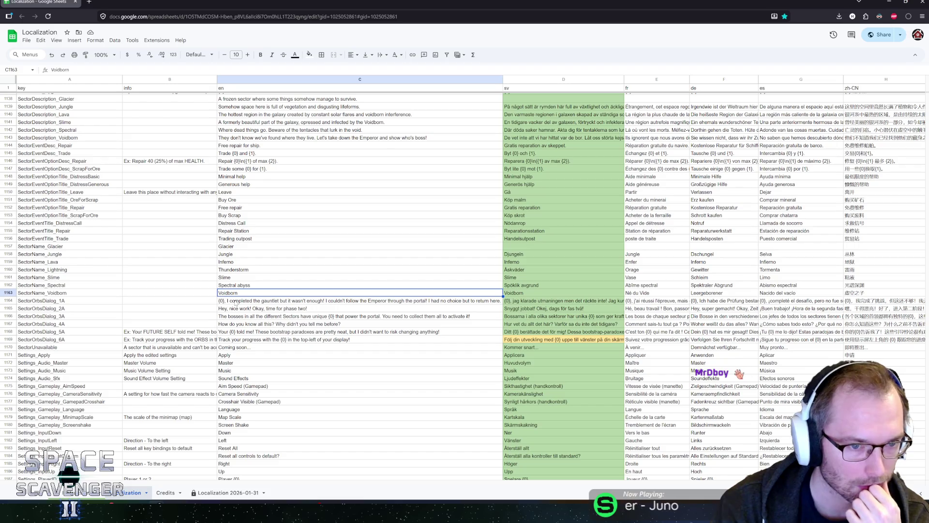
- Review the two distress option rows and delete them
left_click(160, 160)
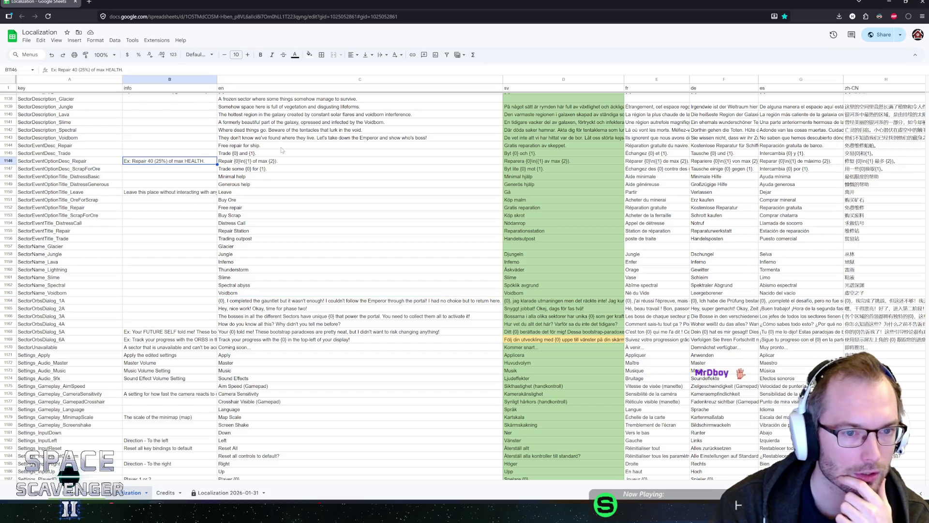
key("Right")
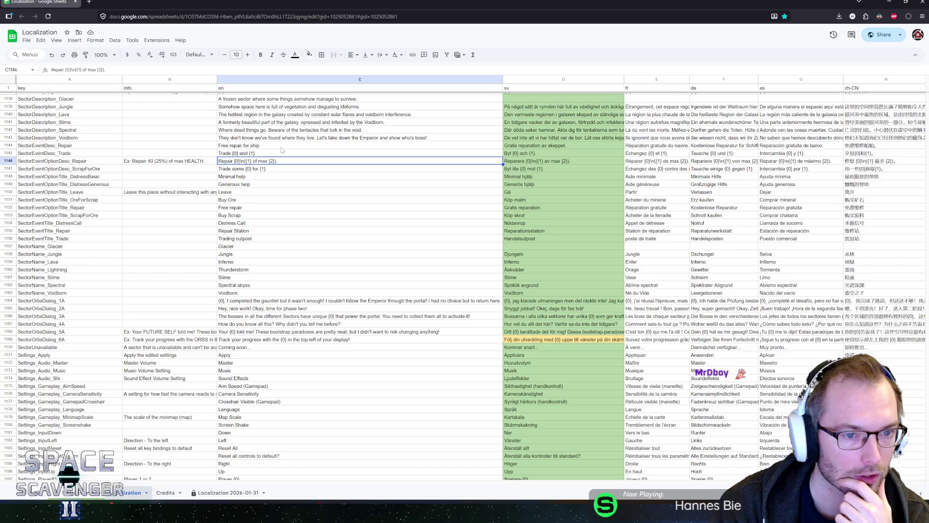
key("Down")
key("Down")
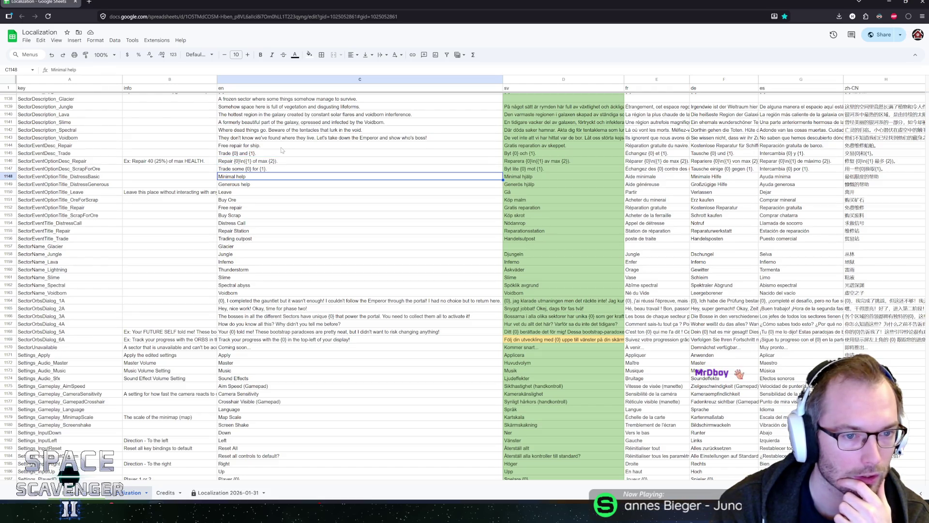
key("Left")
key("Left")
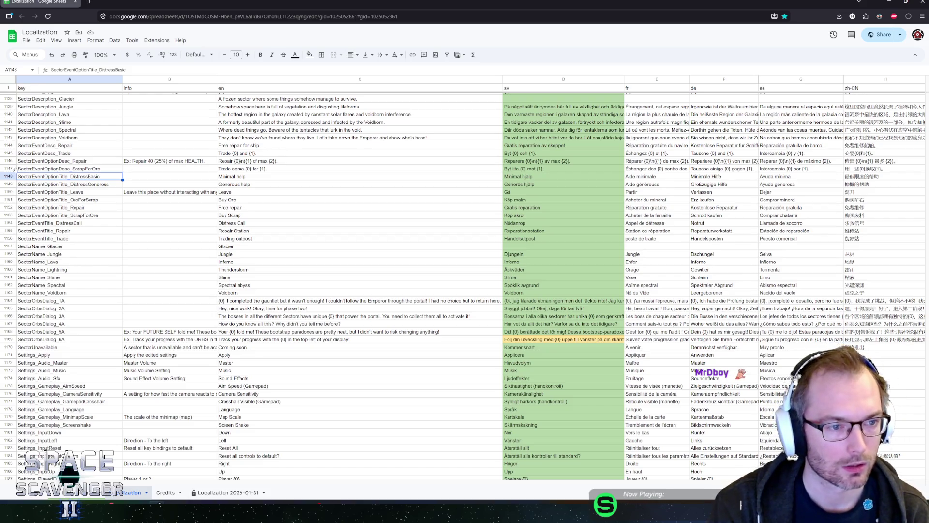
left_click_drag(10, 177, 10, 185)
right_click(9, 185)
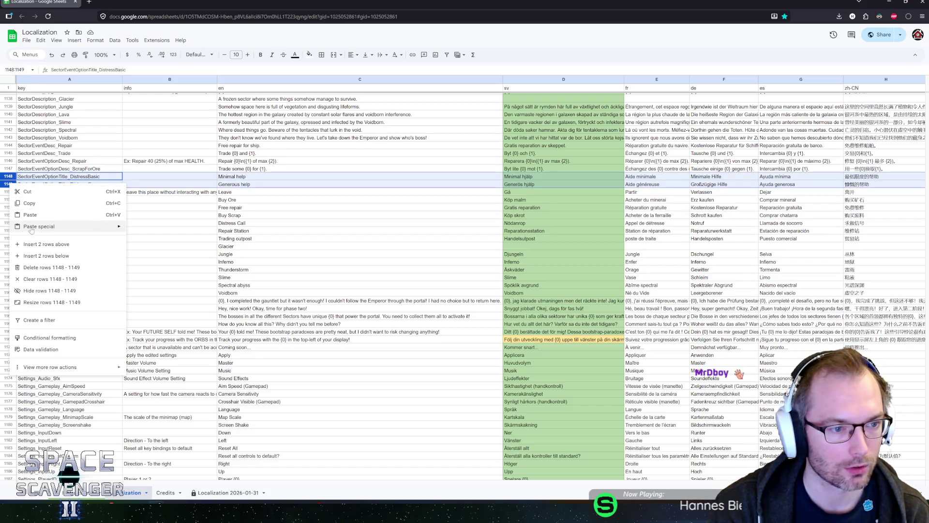
mouse_move(35, 234)
left_click(41, 267)
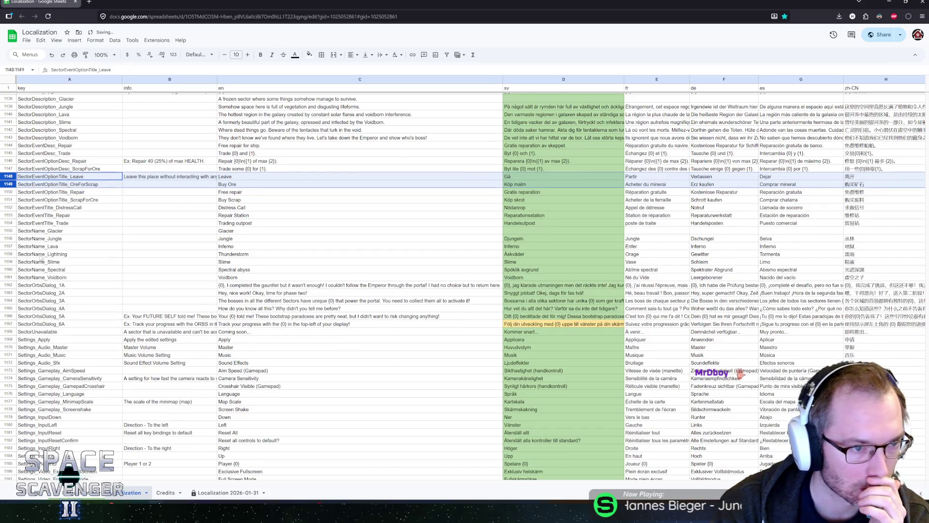
left_click(88, 169)
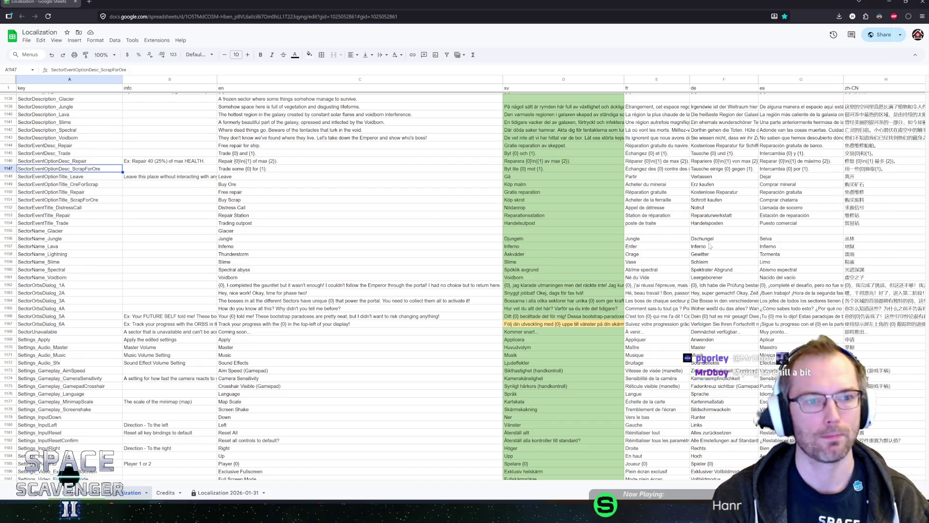
- Check the ScrapForOre, Repair and Leave option rows and their info cells
left_click(102, 179)
key("Up")
key("Right")
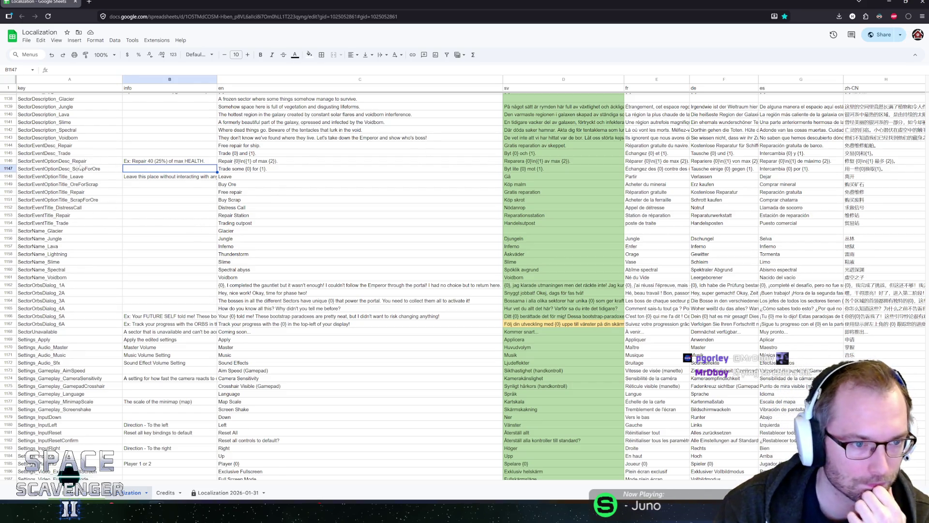
key("Left")
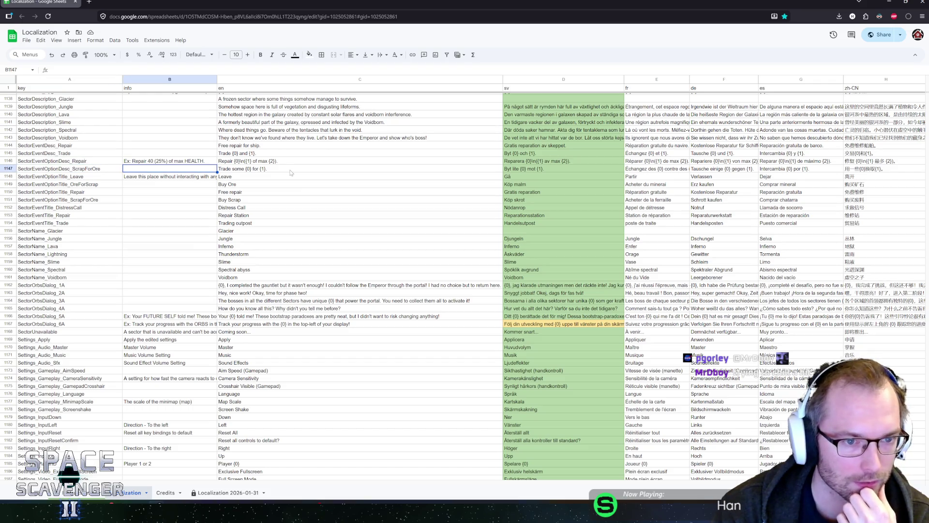
key("Up")
key("Down")
key("Right")
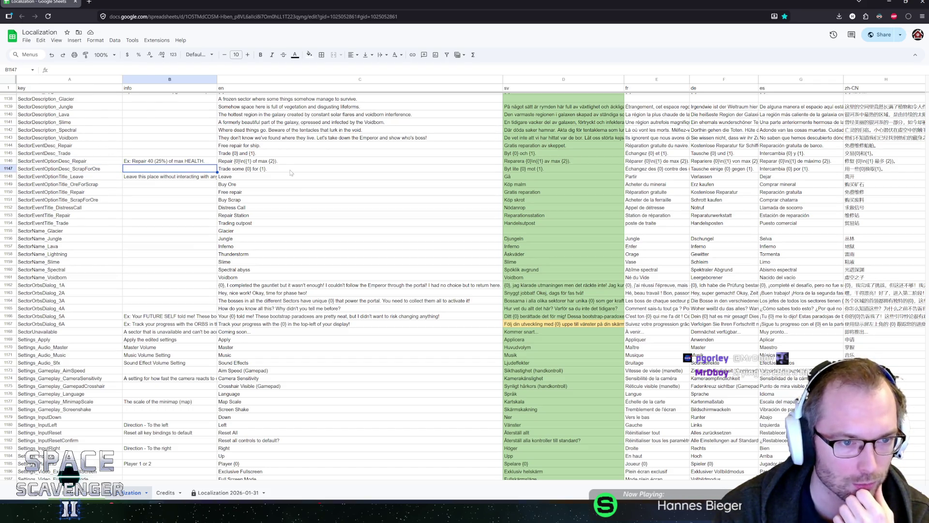
key("Down")
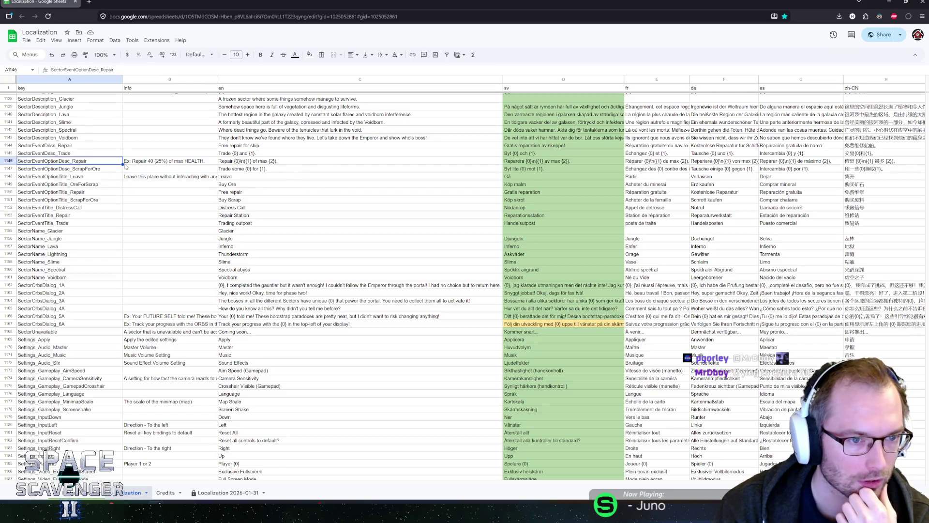
- Delete rows 1146–1147, the SectorEventOptionDesc_Repair and ScrapForOre rows
left_click(140, 164)
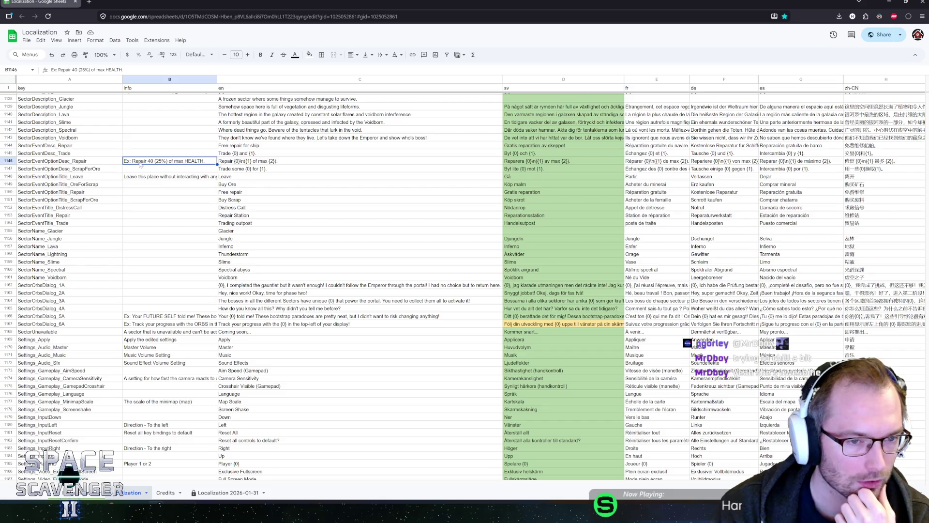
left_click_drag(9, 162, 8, 167)
right_click(8, 167)
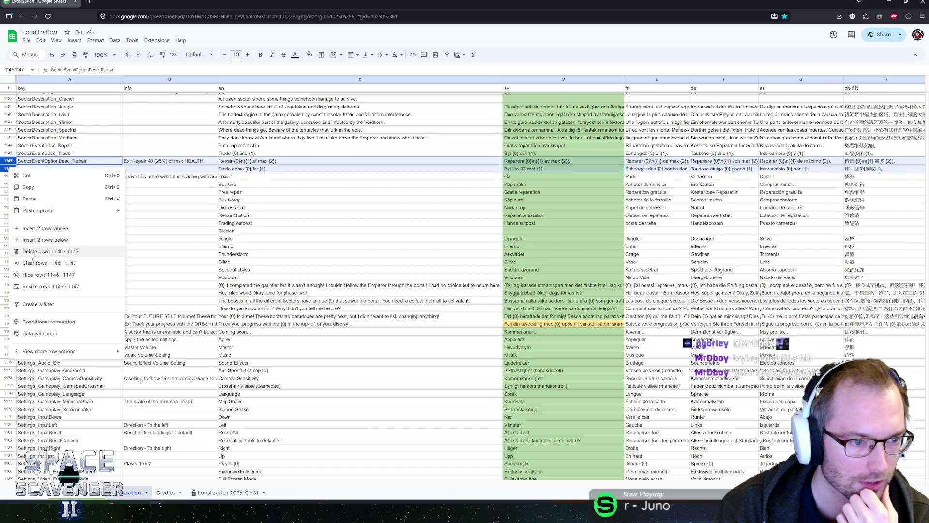
left_click(51, 251)
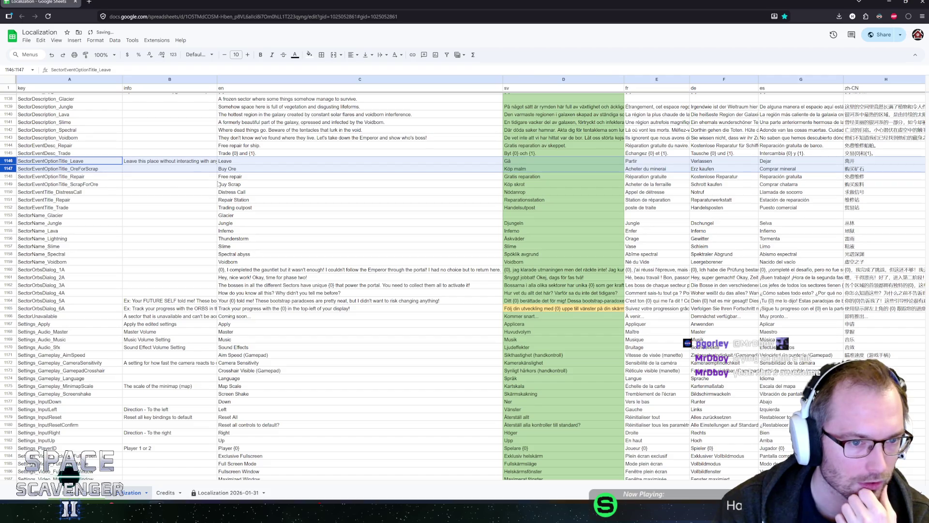
left_click(192, 193)
key("Down")
key("Down")
key("Down")
key("Down")
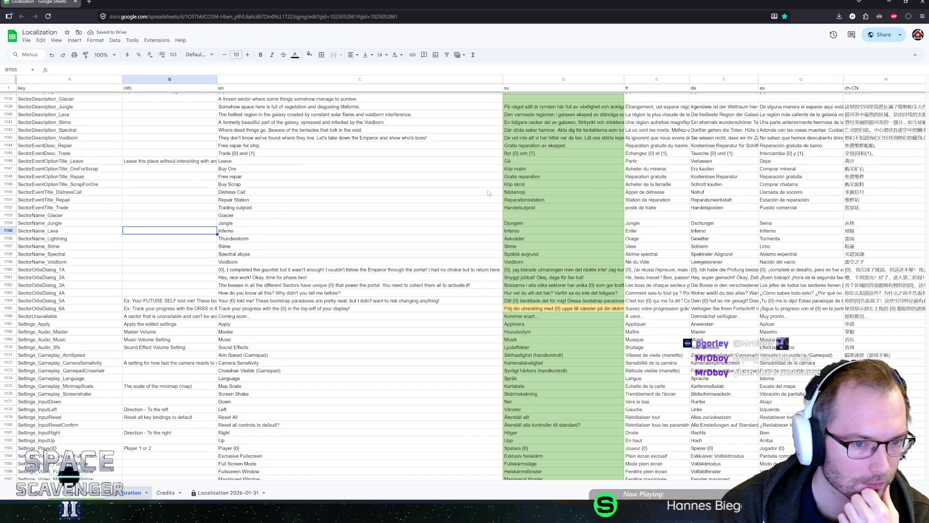
- Add an 'Ex: GHORAN, I completed the trails…' context note in B1160
key("Right")
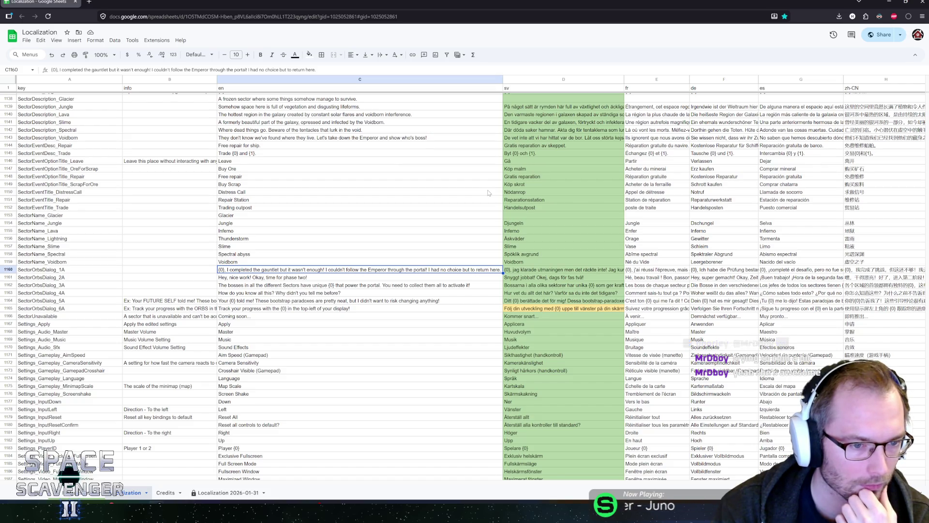
key("Left")
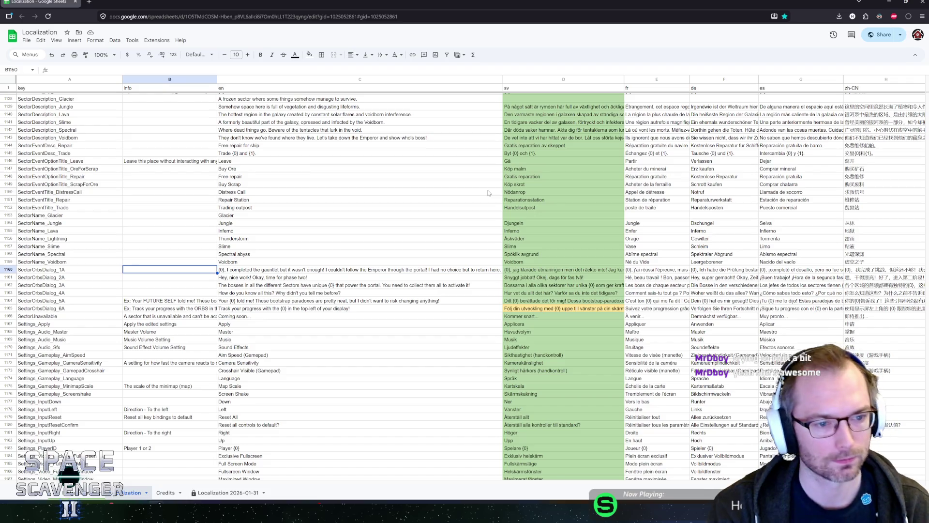
type("ExL:")
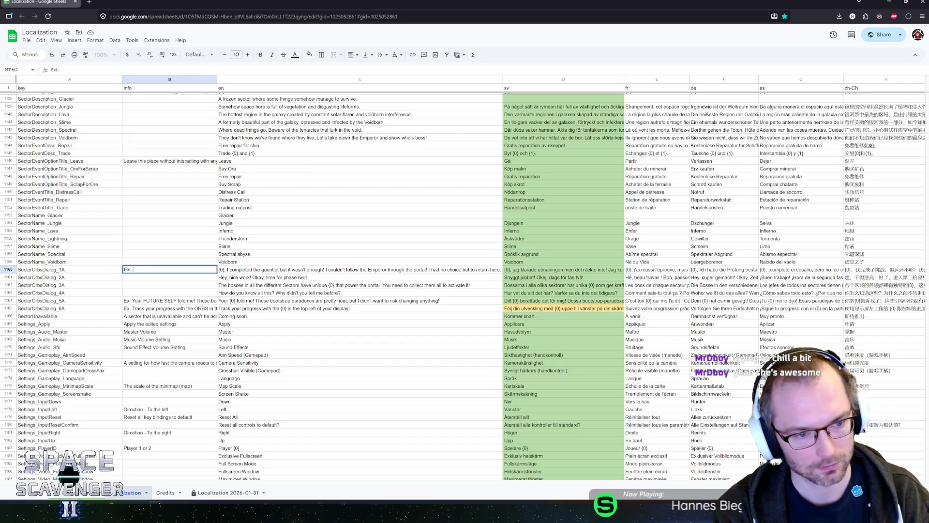
key("BackSpace")
key("BackSpace")
type("GHORAN, I c")
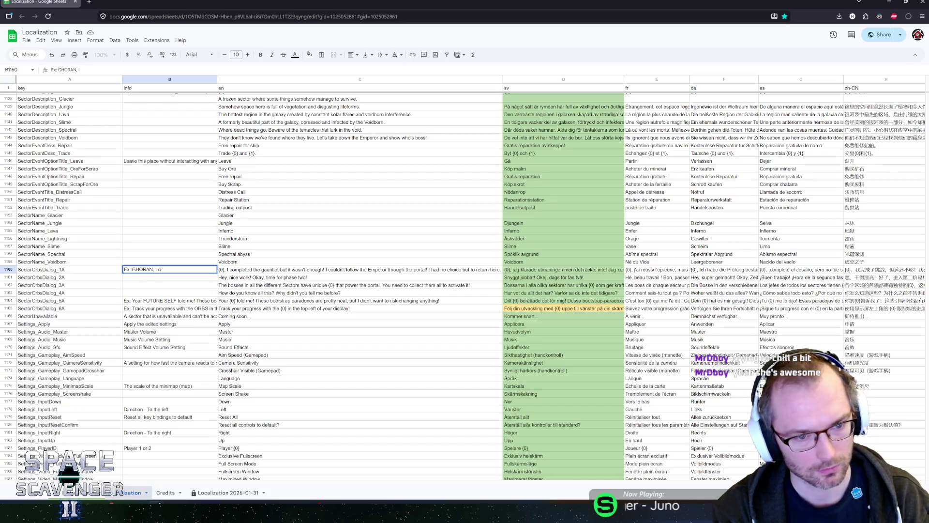
type("ompleted the g")
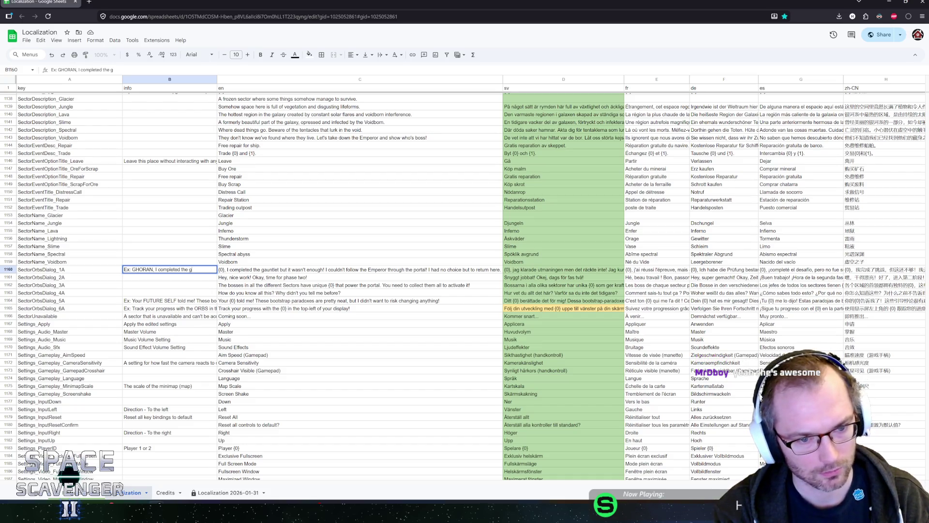
key("BackSpace")
type("trials")
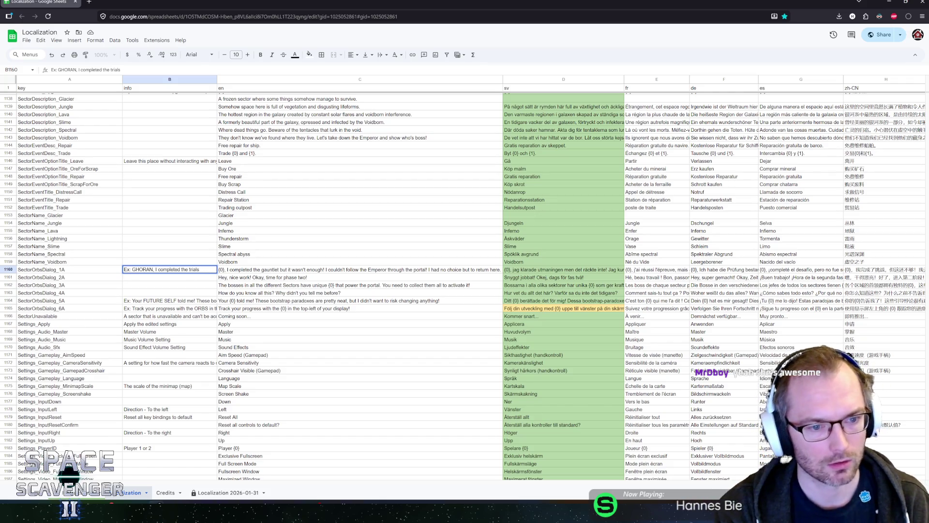
type(" but it wasn't en")
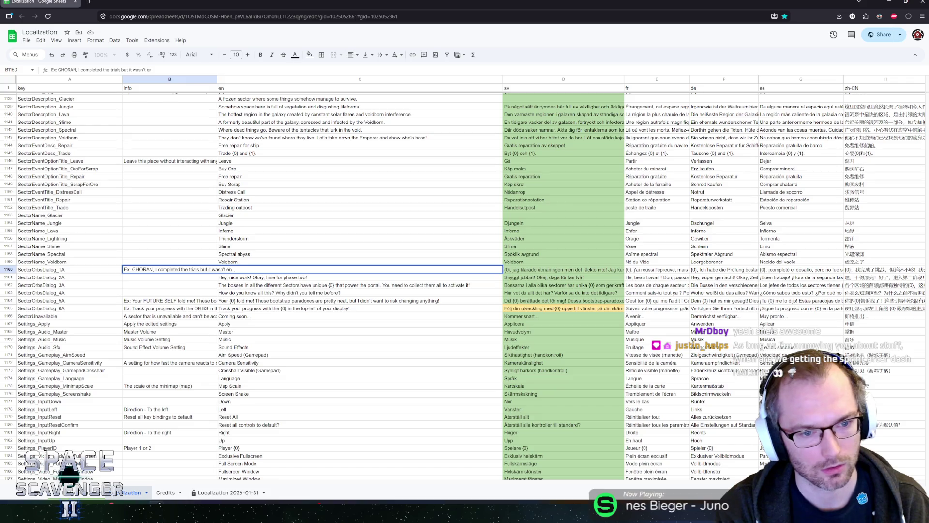
key("Return")
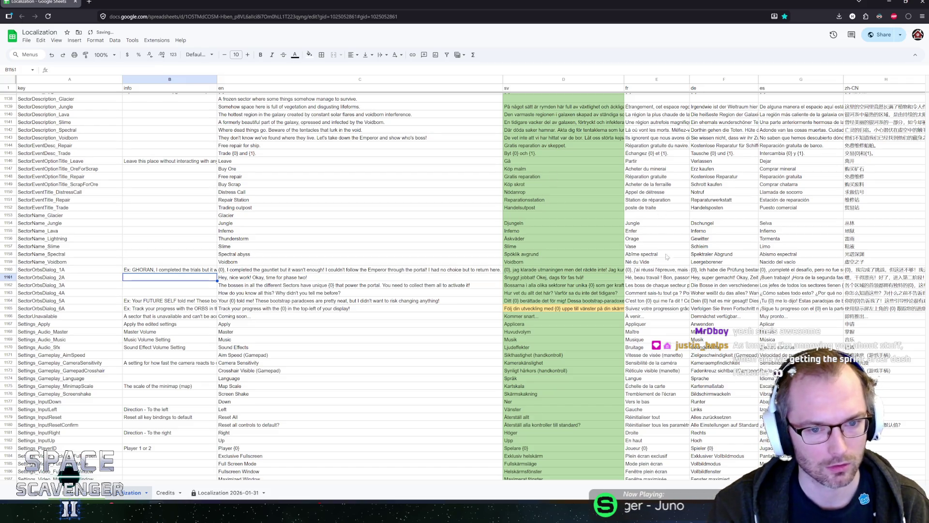
- Replace 'gauntlet' with 'Trials' in the English text of C1160
left_click(342, 272)
double_click(272, 274)
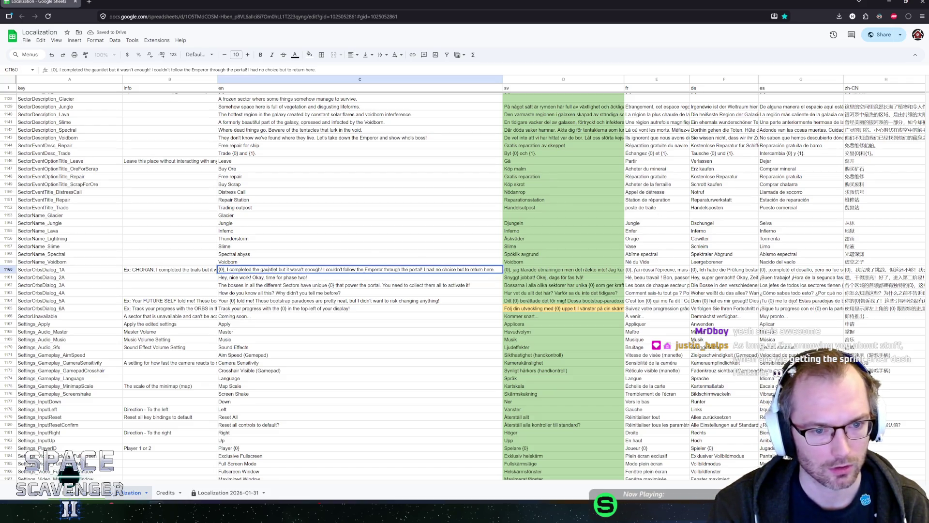
left_click_drag(260, 269, 277, 270)
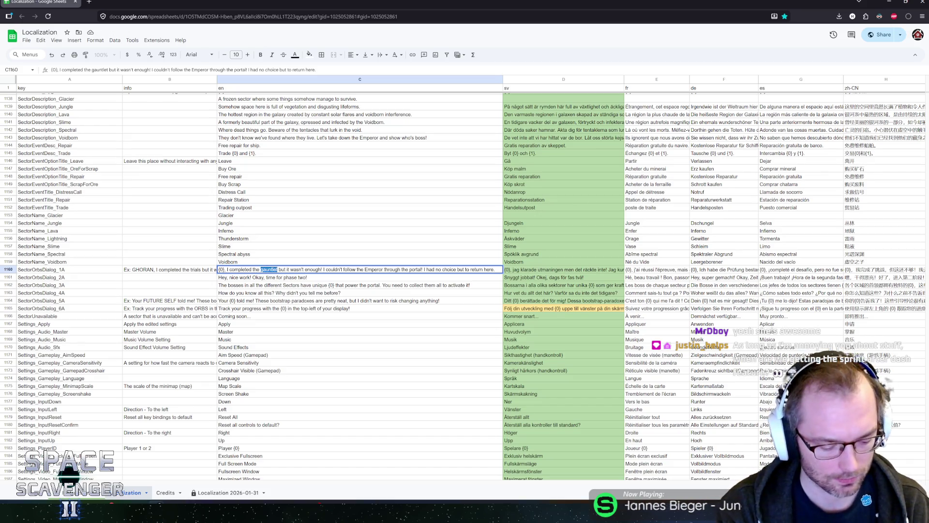
type("Trials")
key("Return")
- Search for 'gauntlet' and change 'Galactic Gauntlet' to 'Trials' in the Tag_SingleRun description
key("ctrl+f")
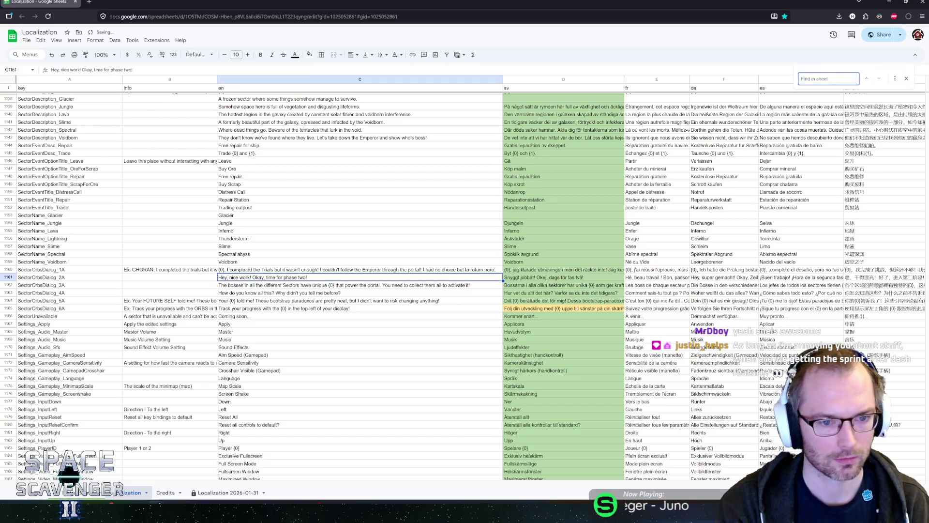
type("gauntlet")
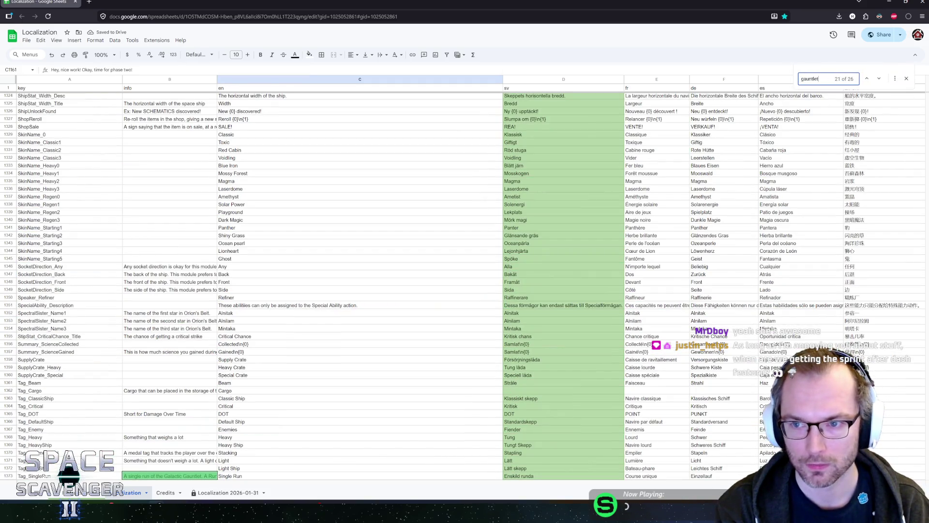
scroll(272, 426, "down", 3)
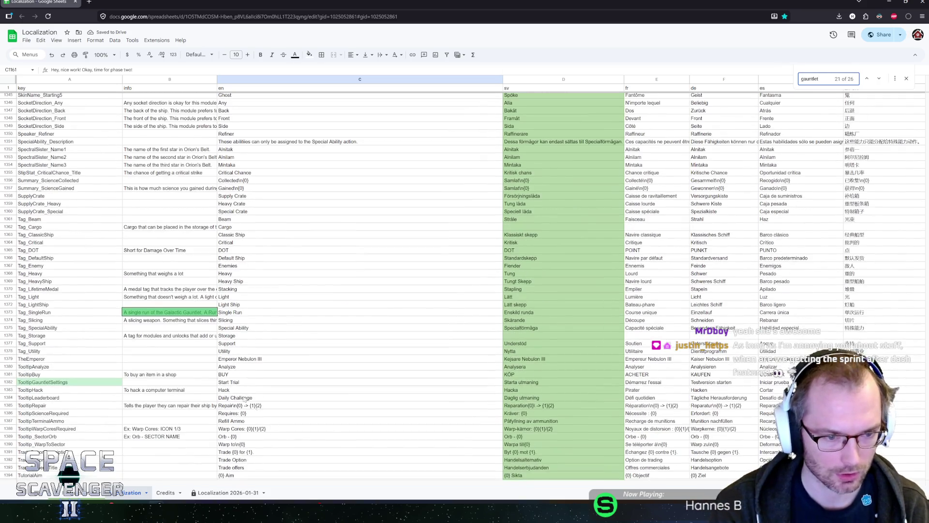
double_click(170, 314)
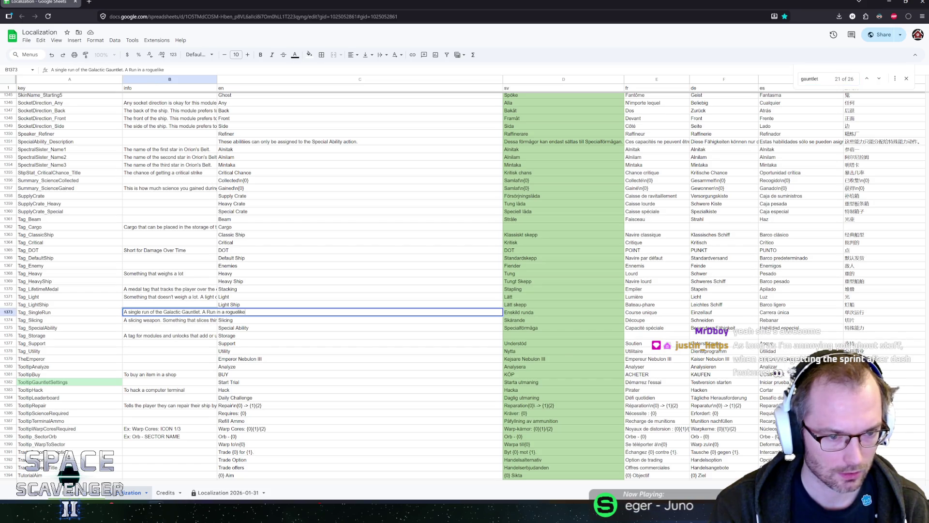
left_click_drag(164, 312, 201, 312)
type("Trials.")
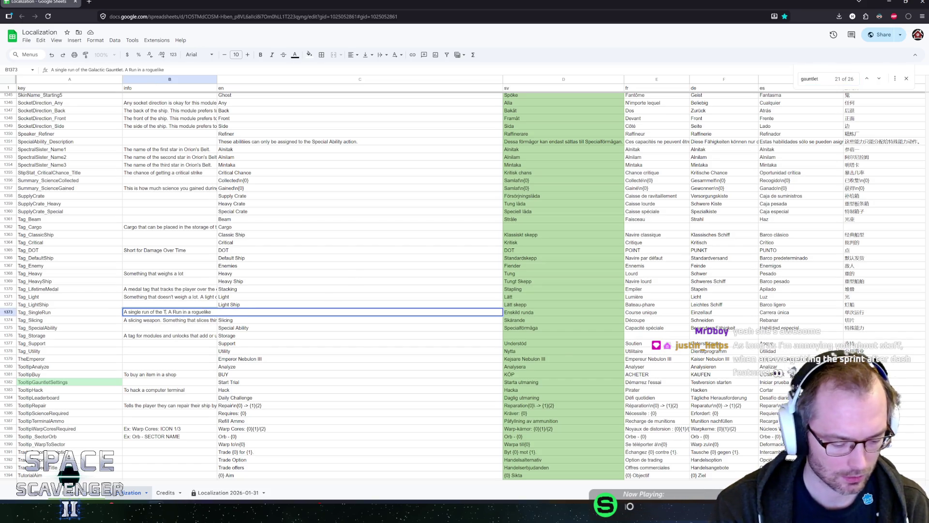
key("BackSpace")
key("Return")
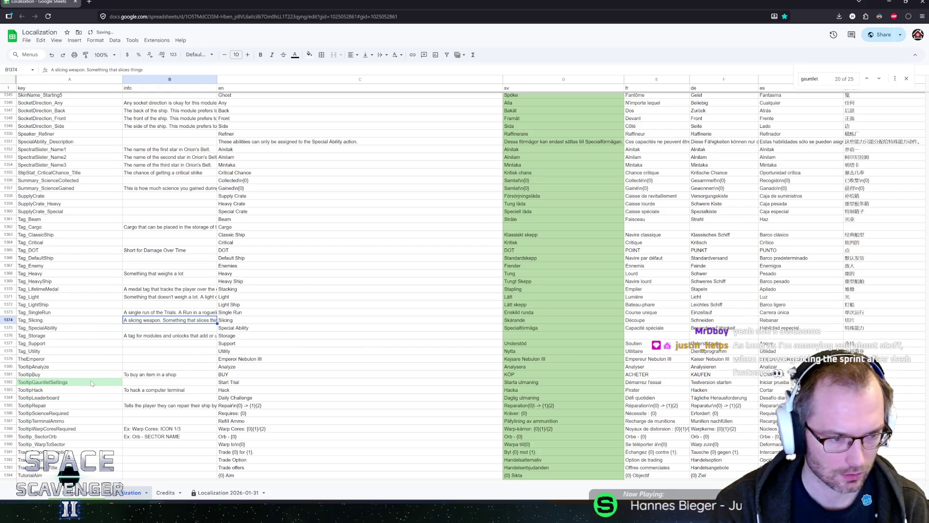
- Inspect the TooltipGauntletSettings row, then advance through matches and select row 1426
left_click(92, 383)
left_click(158, 385)
left_click(236, 384)
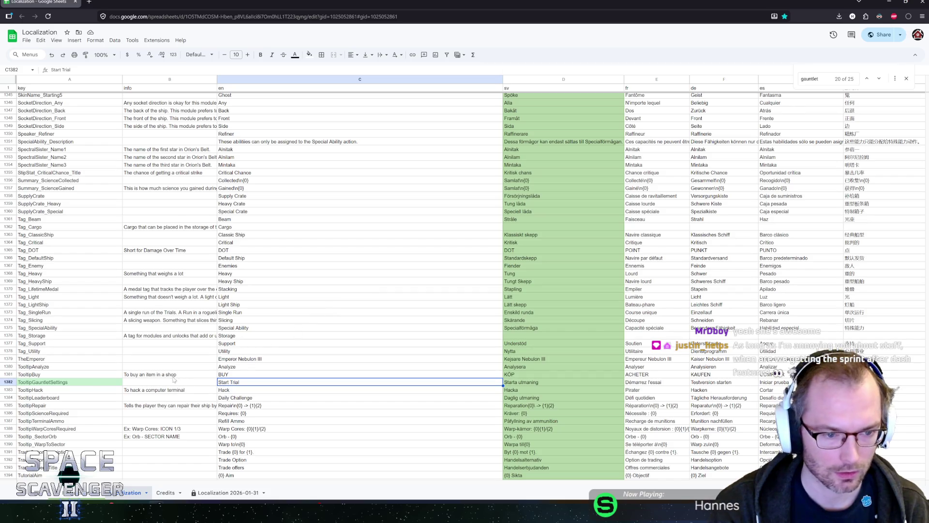
left_click(148, 383)
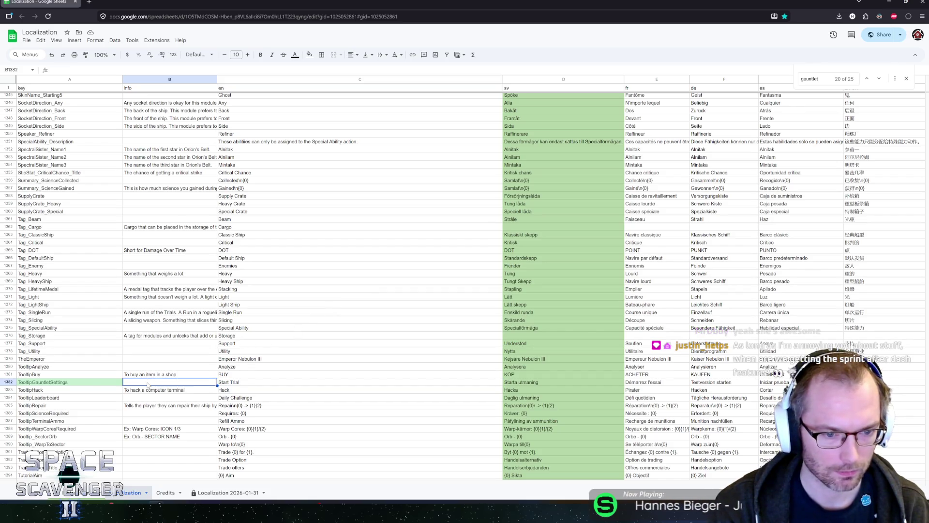
left_click(878, 80)
left_click(878, 80)
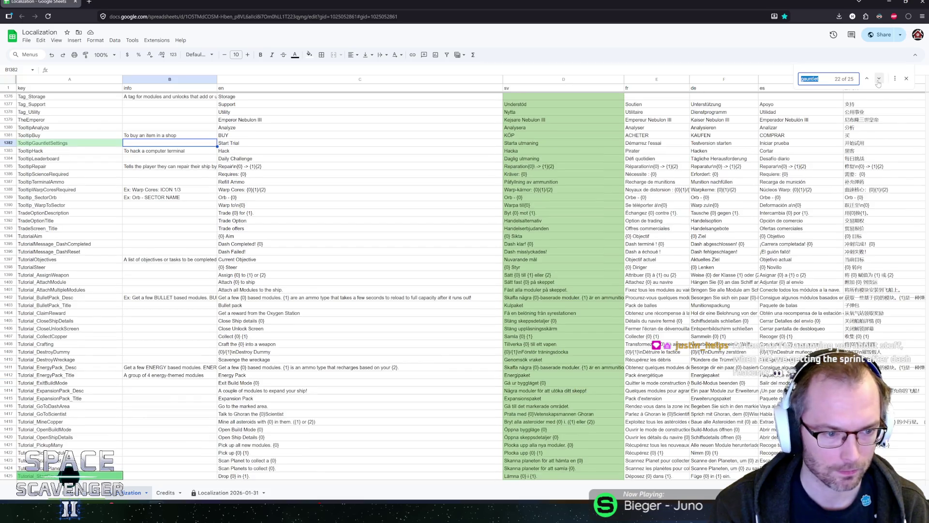
scroll(289, 338, "down", 5)
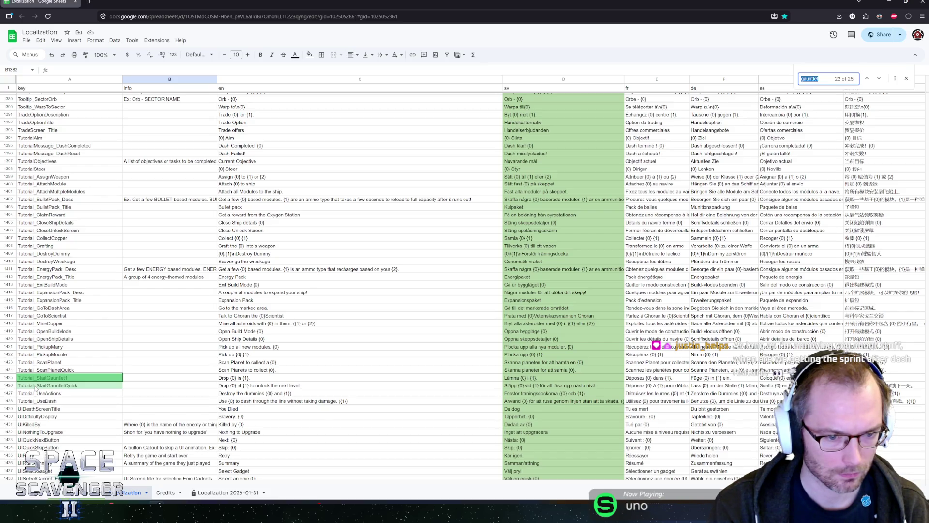
left_click(35, 385)
left_click(7, 385)
- Delete row 1426 (Tutorial_StartGauntletQuick) and move to the next gauntlet match
right_click(7, 386)
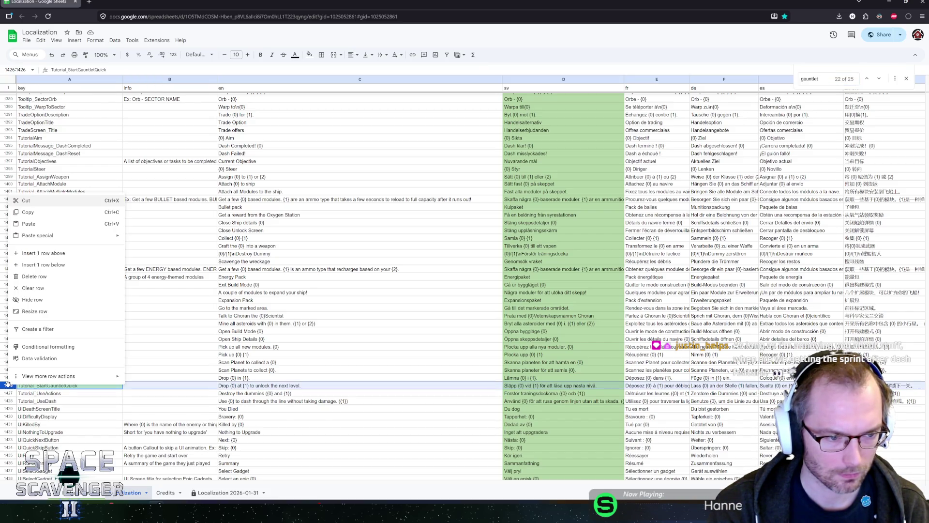
left_click(35, 277)
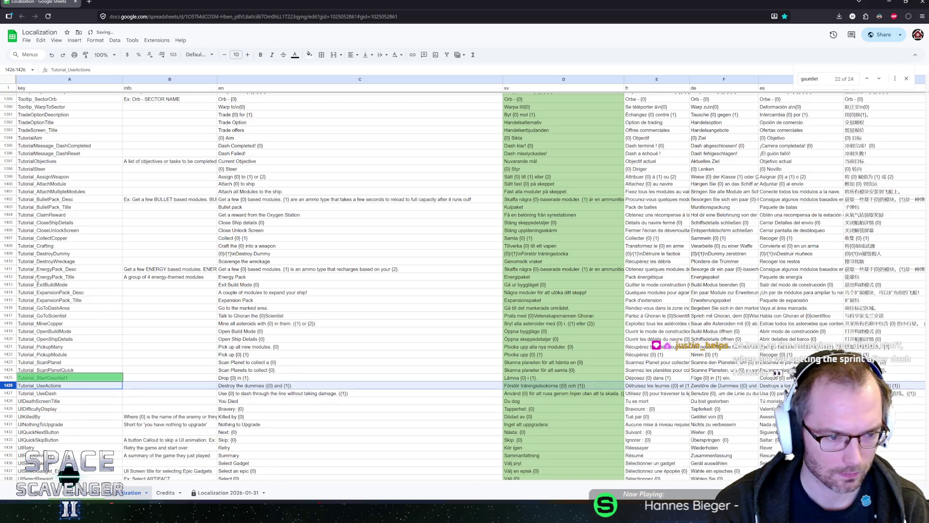
left_click(878, 78)
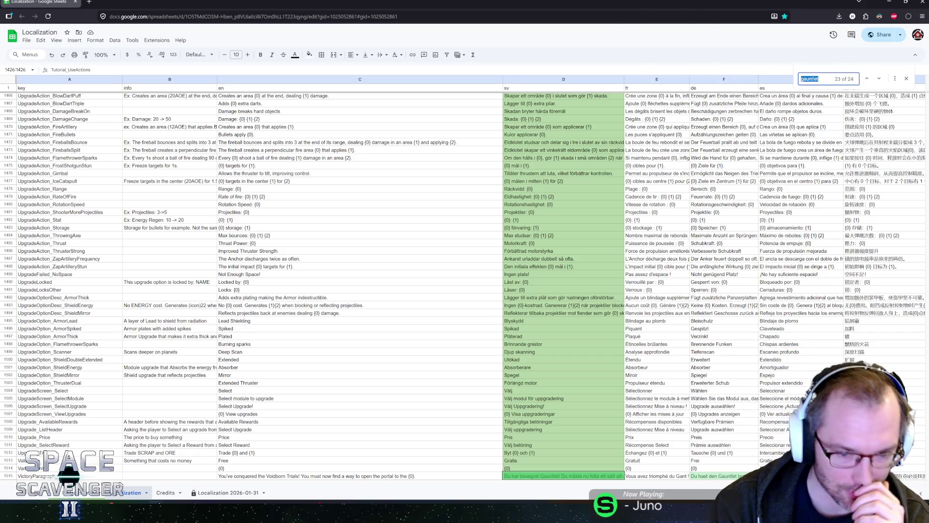
- Change 'Gauntlet' to 'utmaningarna' in the Swedish VictoryParagraph_1A text in D1515
scroll(364, 213, "down", 5)
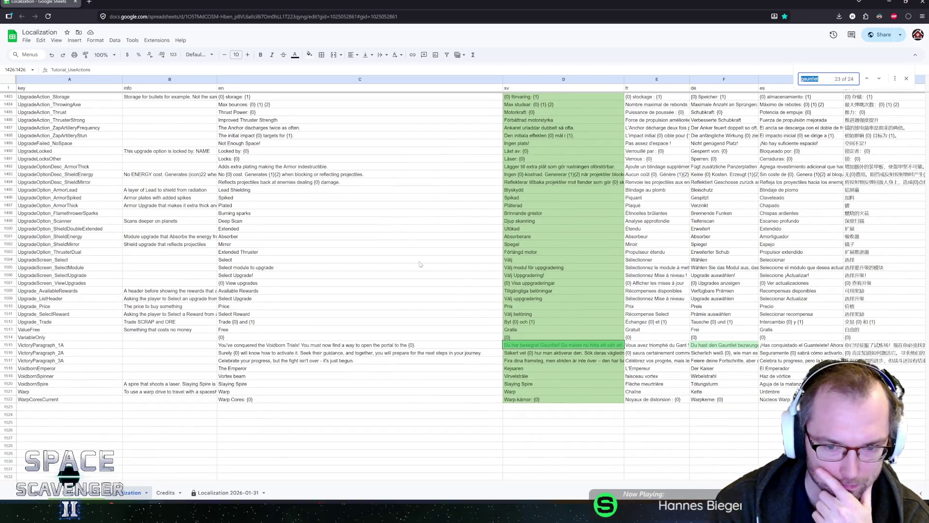
left_click(539, 347)
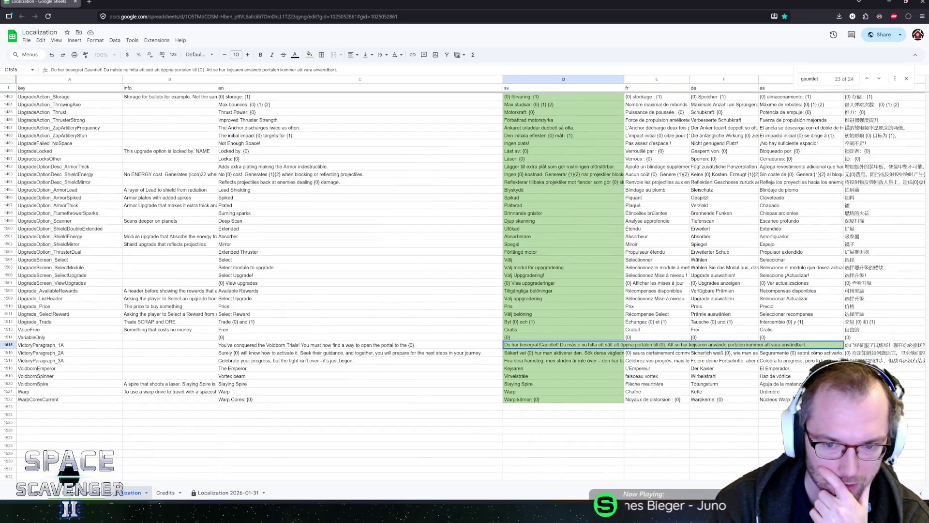
left_click_drag(540, 345, 558, 344)
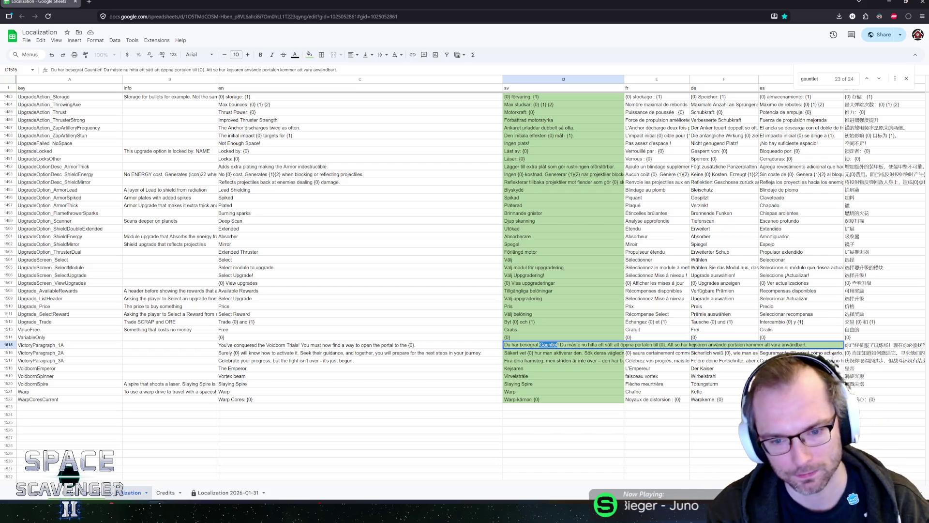
type("utmaningara")
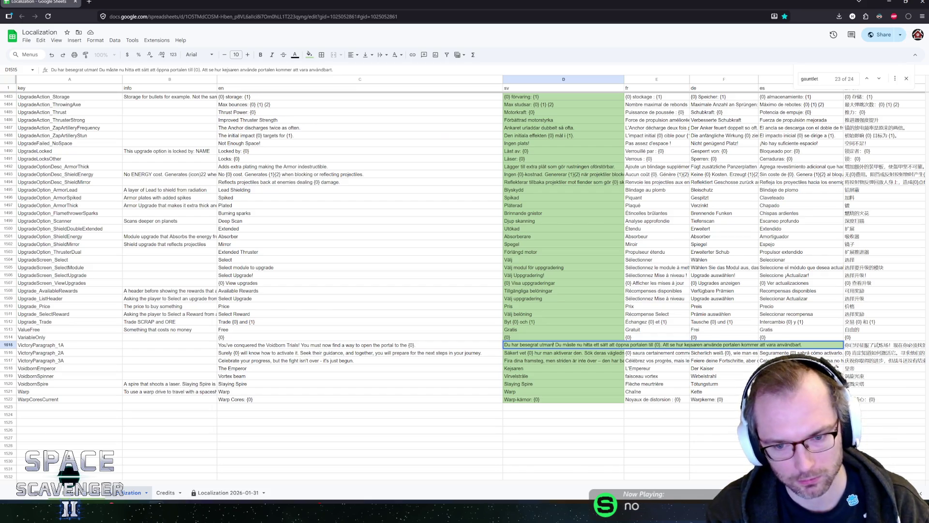
key("Return")
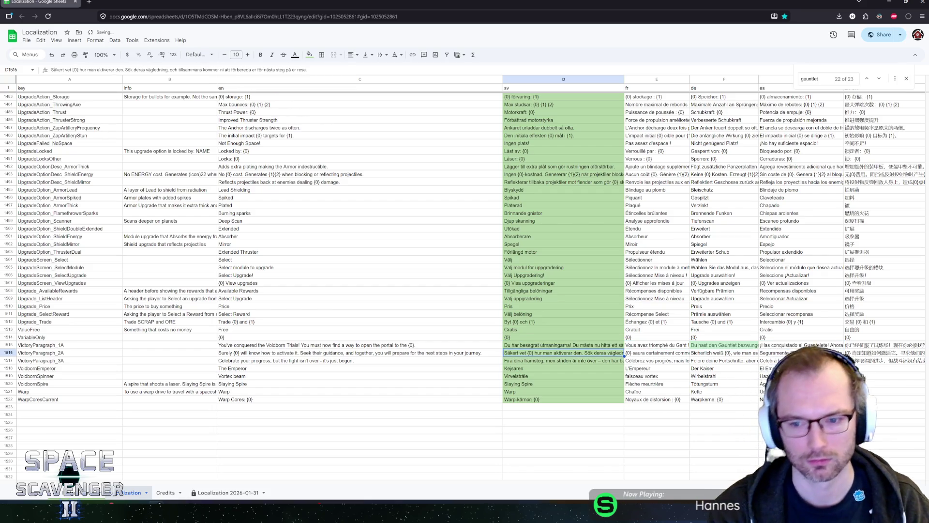
- Step through the gauntlet matches and replace 'Gauntlet' with 'utmaning' in D445
left_click(867, 79)
left_click(878, 79)
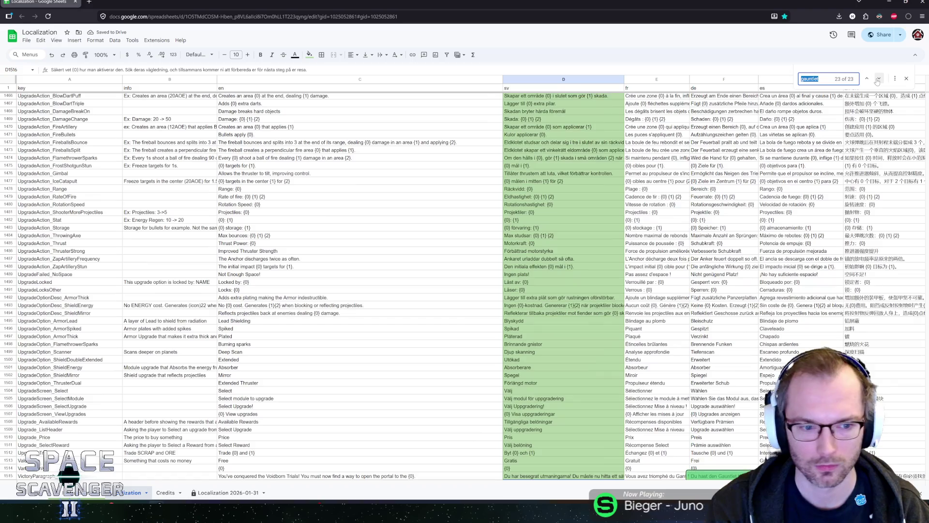
left_click(878, 79)
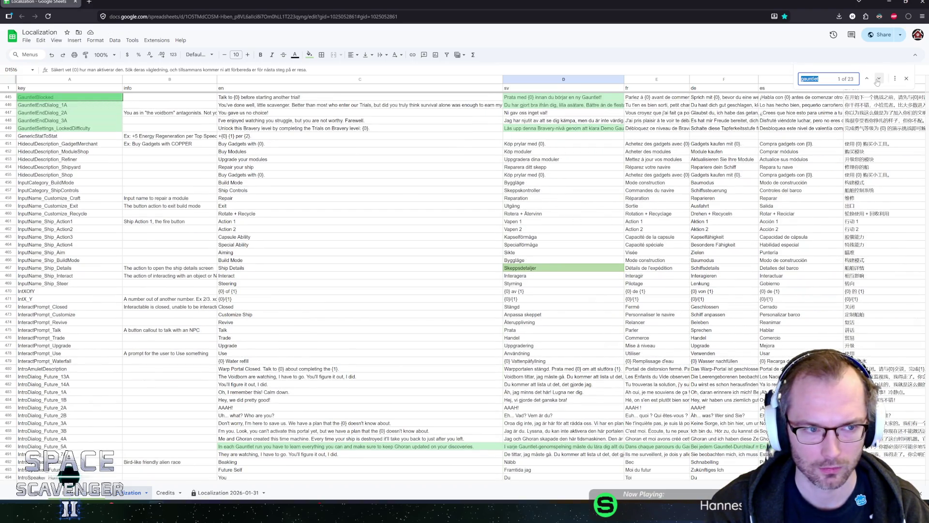
scroll(338, 203, "up", 3)
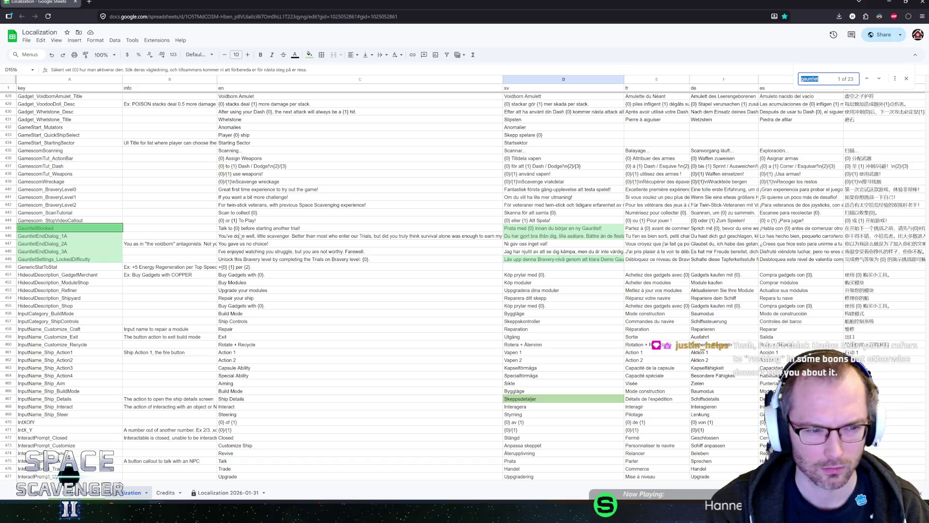
left_click(879, 79)
left_click(879, 79)
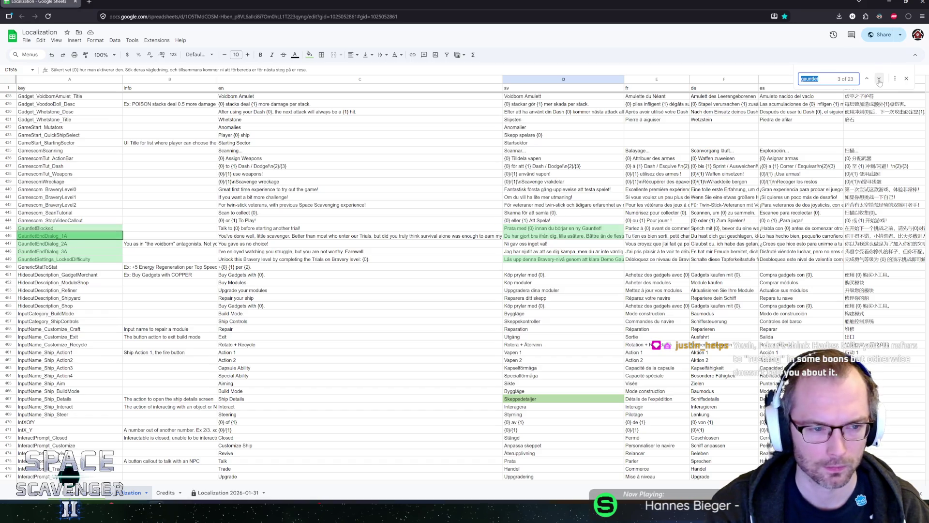
left_click(879, 80)
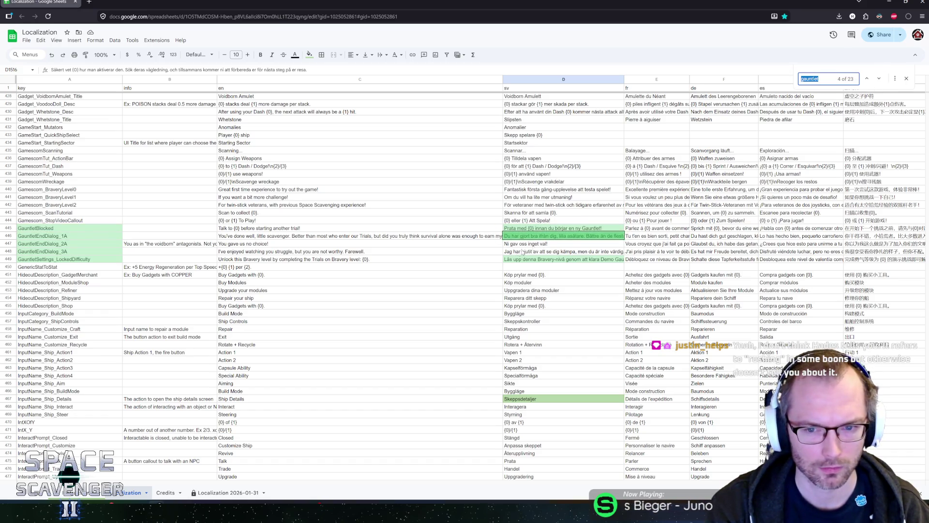
left_click(597, 226)
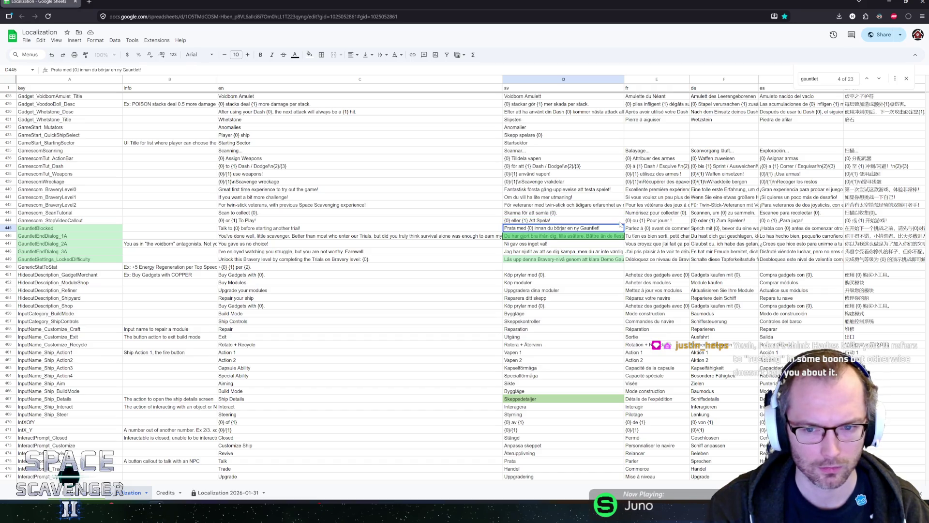
double_click(589, 228)
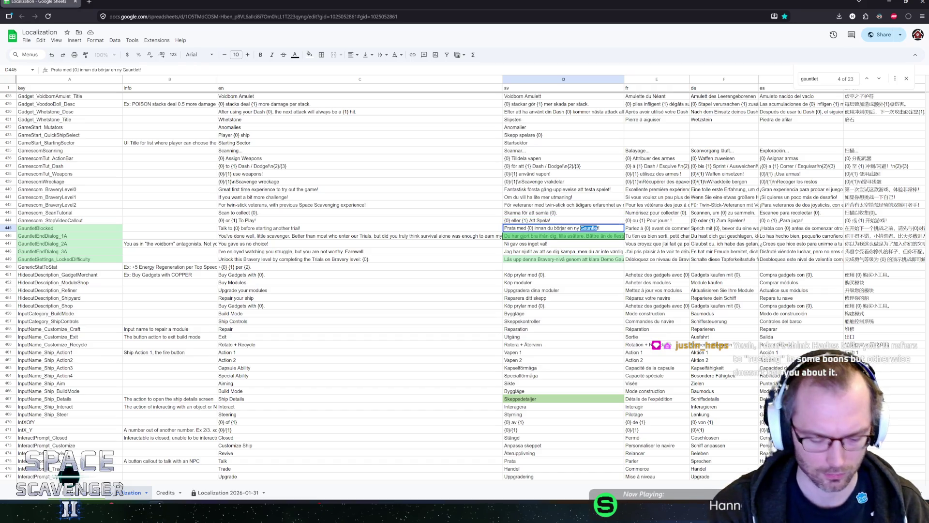
type("utmaning")
key("Return")
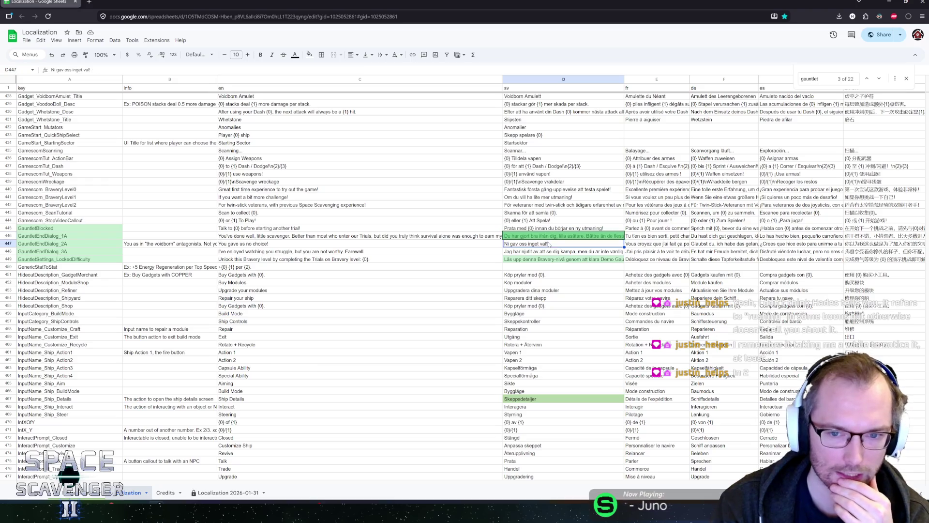
- Reword D449's Swedish Demo Gauntlet text to 'Demo-utmaningen'
left_click(561, 261)
key("Return")
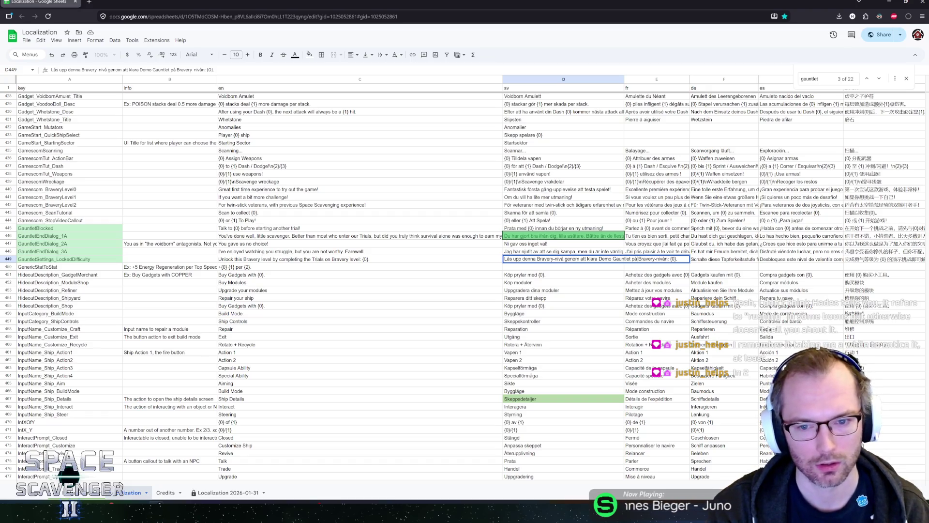
double_click(621, 259)
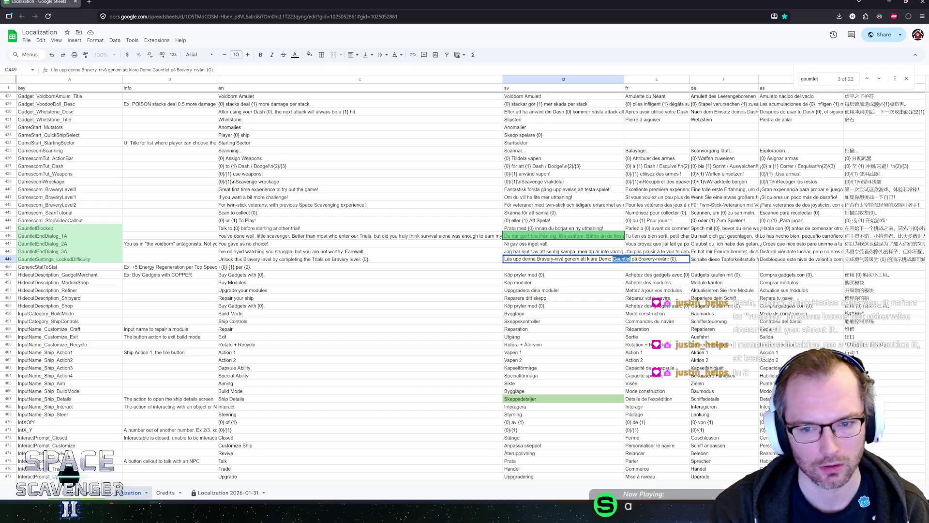
key("BackSpace")
key("BackSpace")
type("-utman")
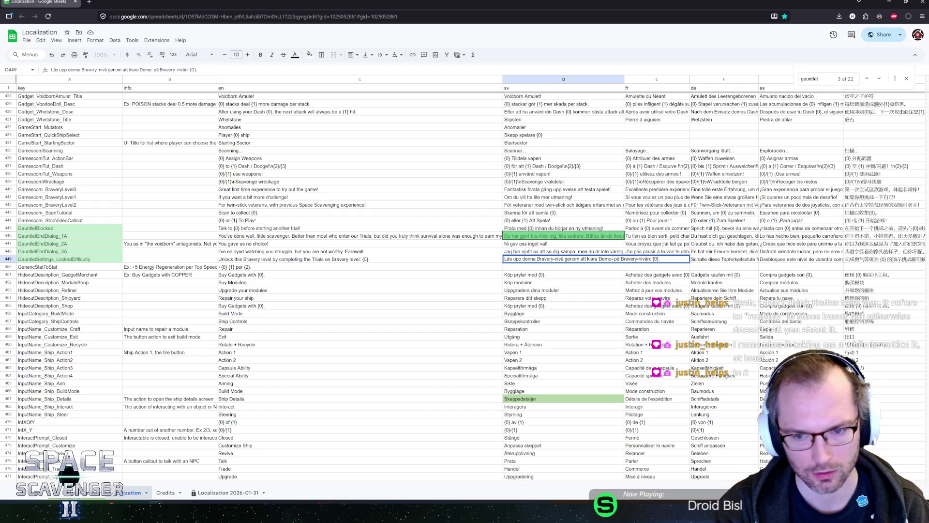
type("ingen")
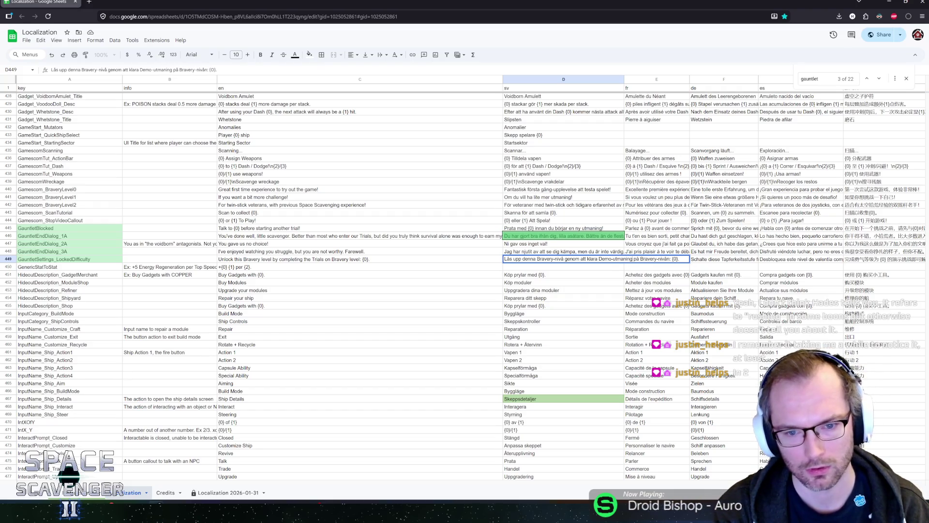
key("Return")
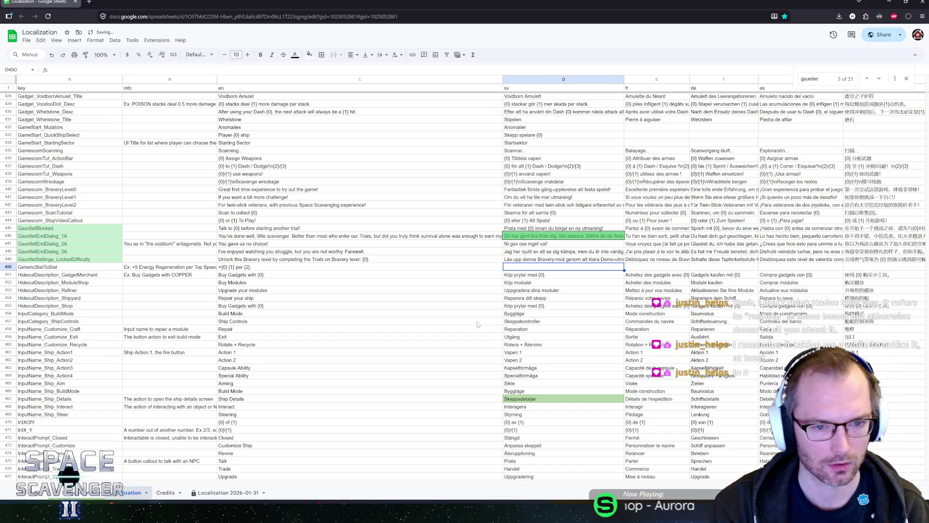
- Delete the word 'Gauntlet' from the English sentence in C490
left_click(878, 78)
left_click(879, 79)
left_click(878, 79)
left_click(878, 79)
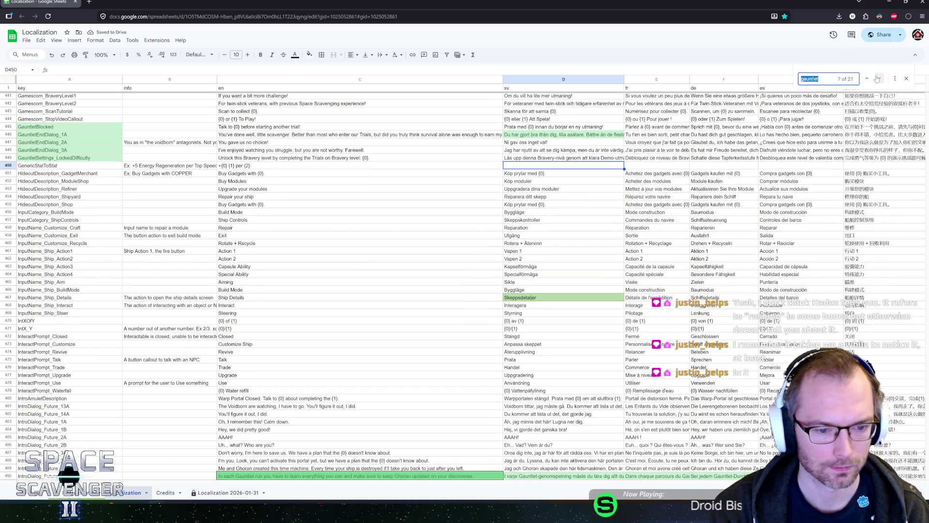
scroll(279, 327, "down", 5)
left_click(246, 281)
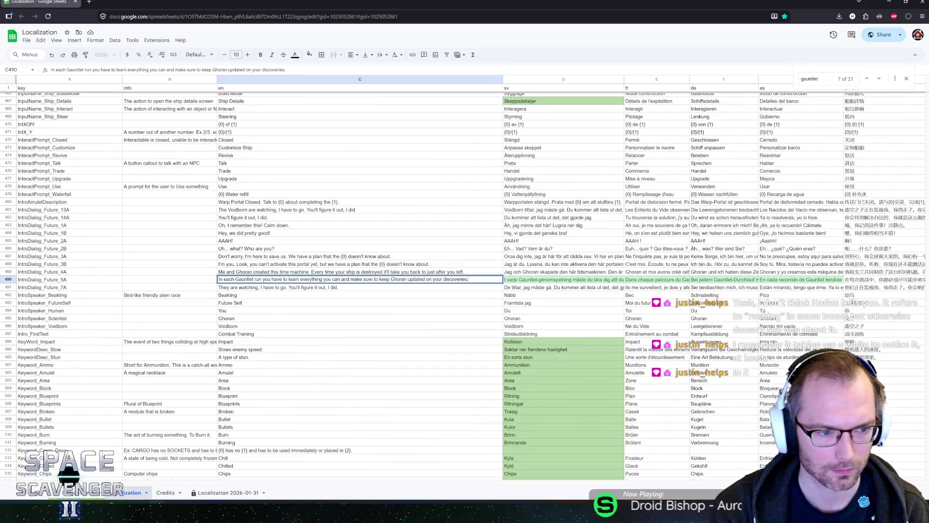
left_click_drag(235, 279, 248, 279)
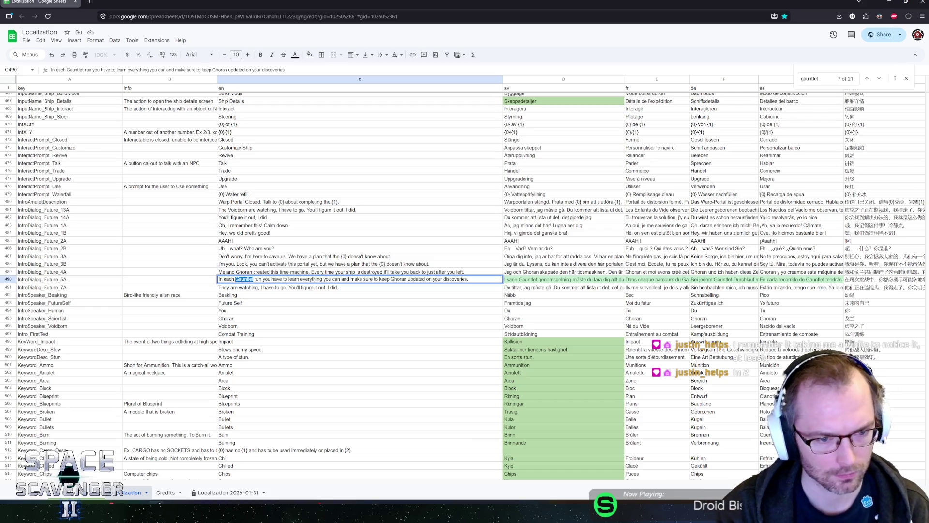
key("BackSpace")
key("Return")
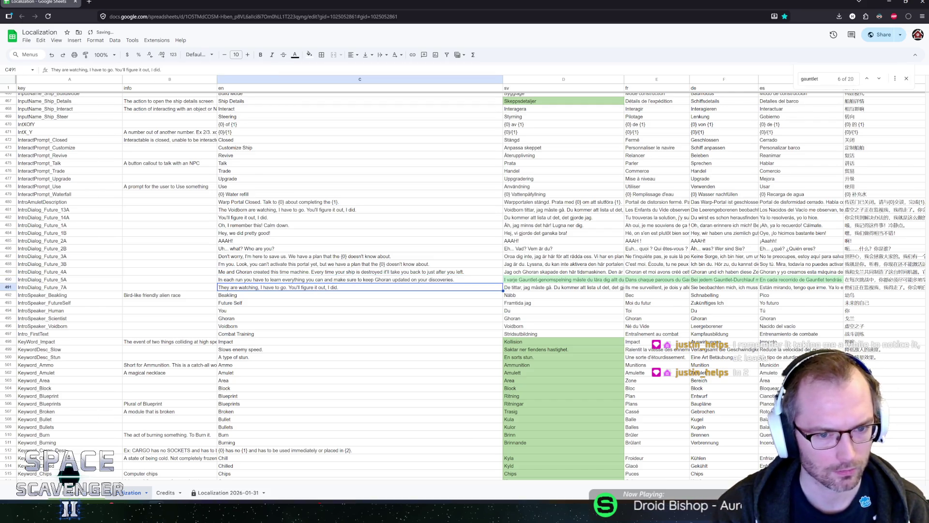
left_click(364, 282)
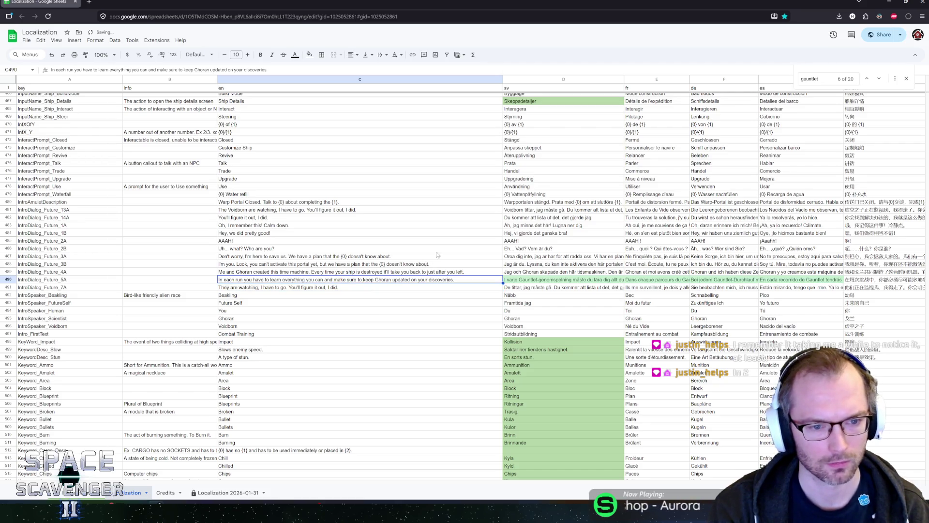
- Remove 'Gauntlet-' from the Swedish compound word in D490
left_click(880, 78)
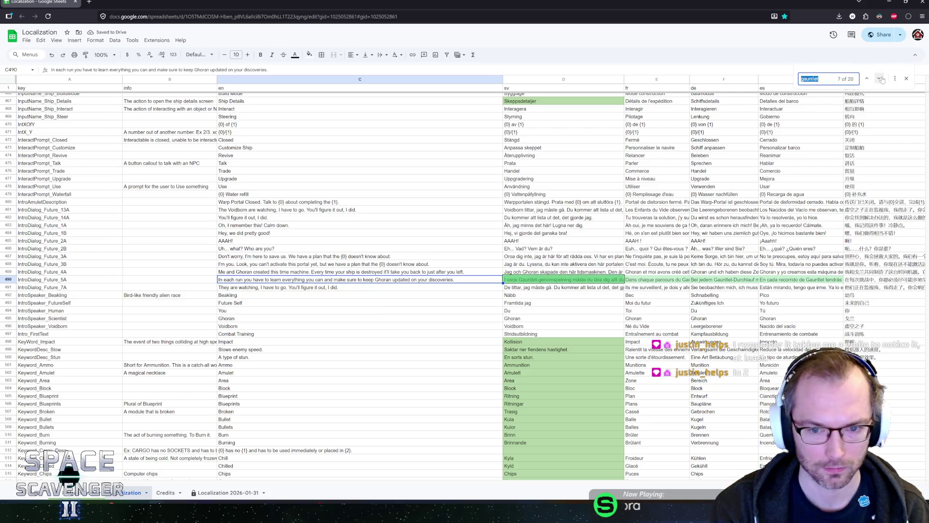
left_click(519, 280)
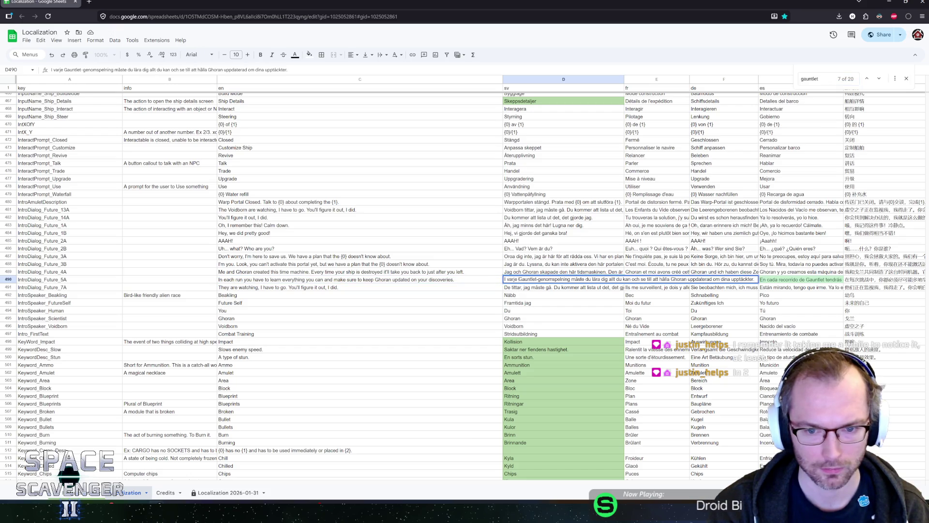
left_click_drag(519, 279, 530, 280)
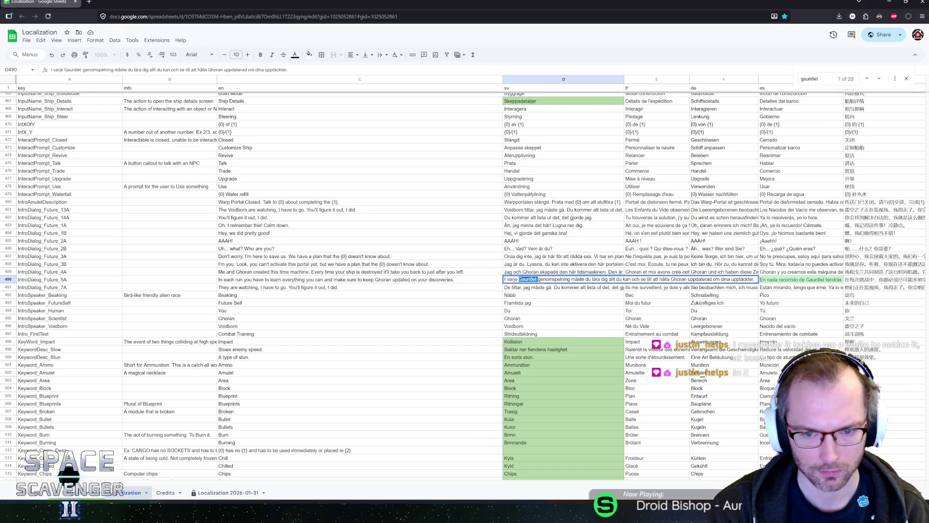
key("BackSpace")
key("Return")
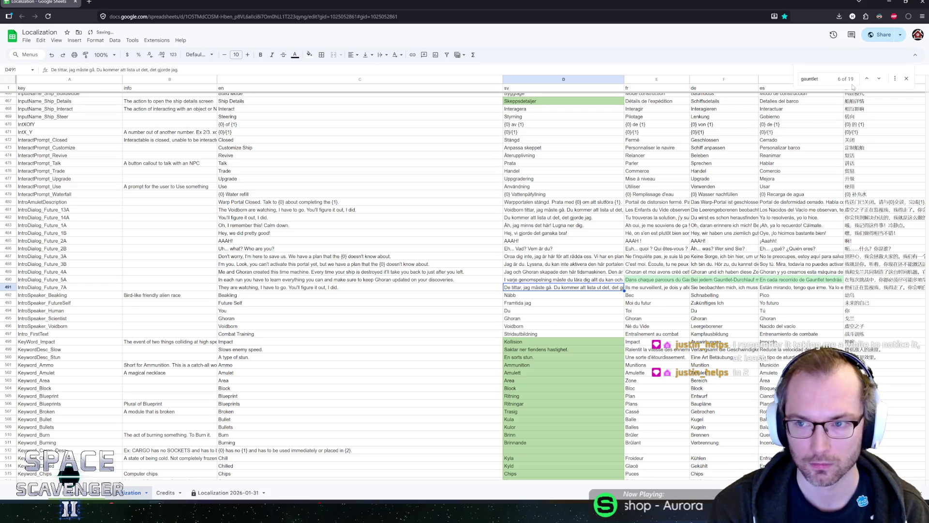
- Advance through the remaining matches to the Keyword_GalacticGauntlet row
left_click(879, 79)
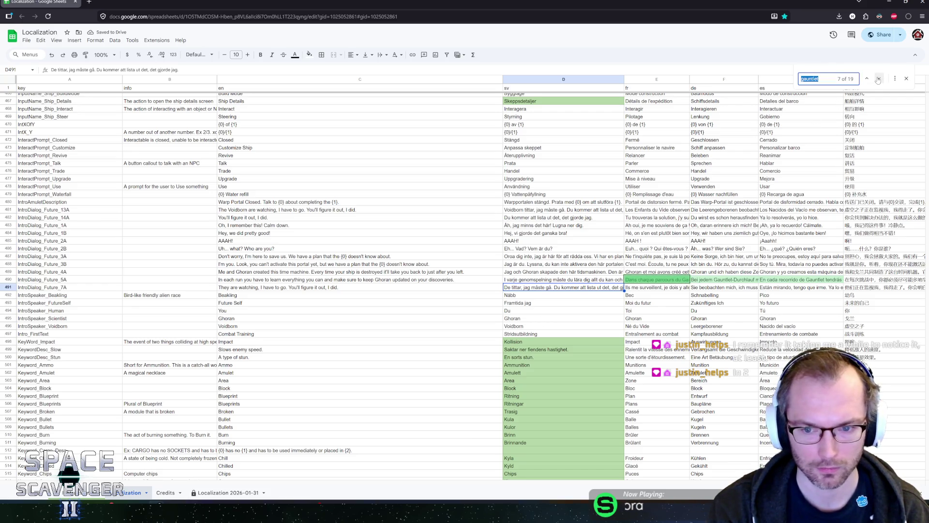
left_click(879, 79)
left_click(878, 79)
left_click(878, 79)
left_click(878, 79)
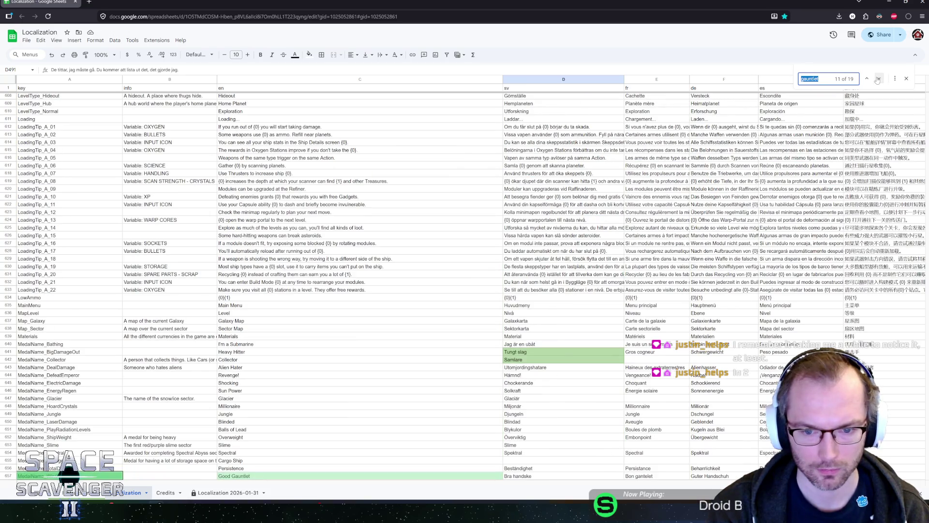
left_click(868, 79)
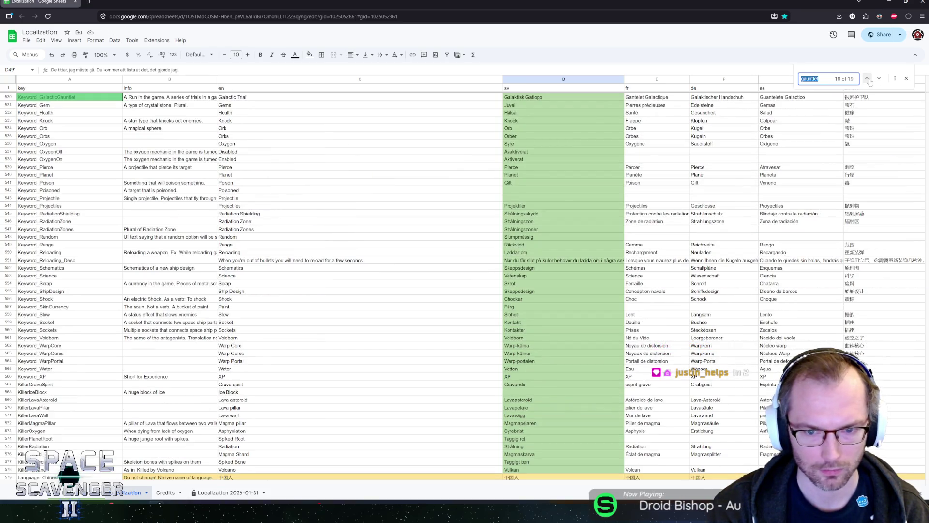
scroll(165, 132, "up", 2)
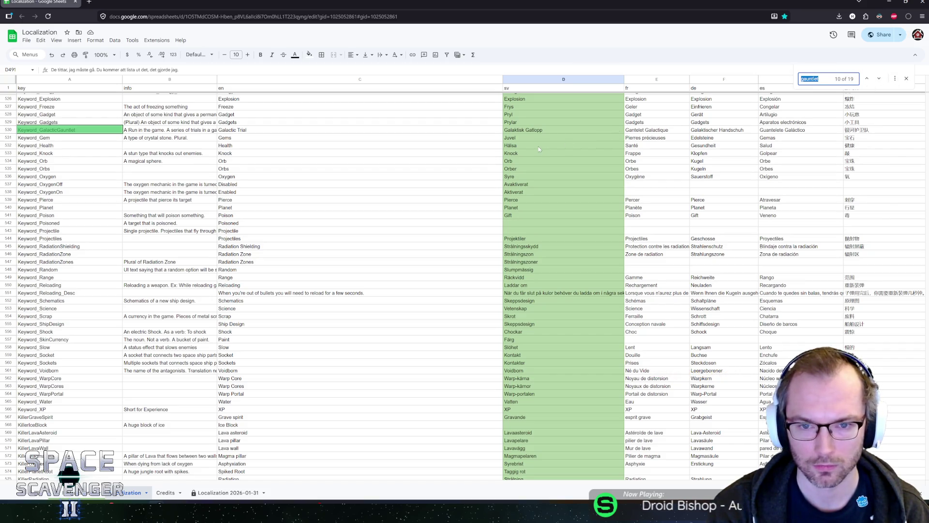
- Replace the Swedish word Gatlopp in D530 with Utmaning
double_click(533, 130)
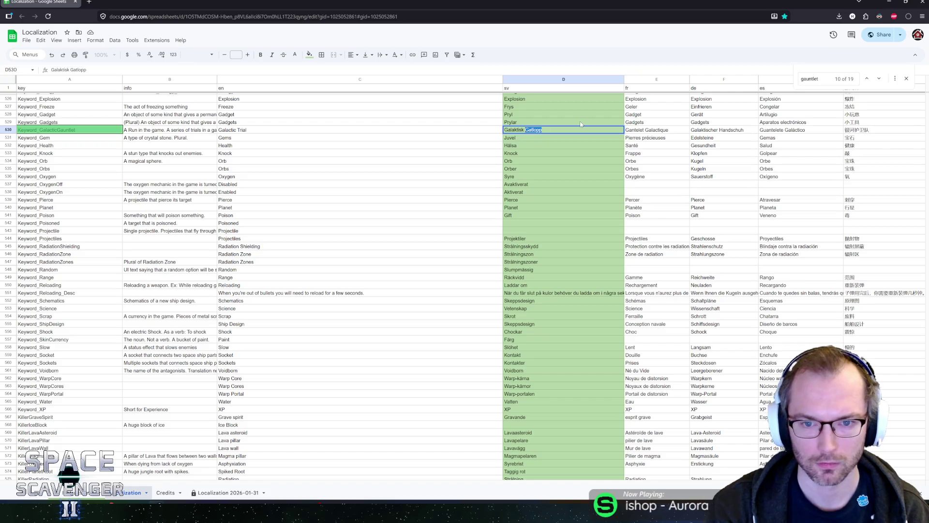
type("Utmaning")
key("Return")
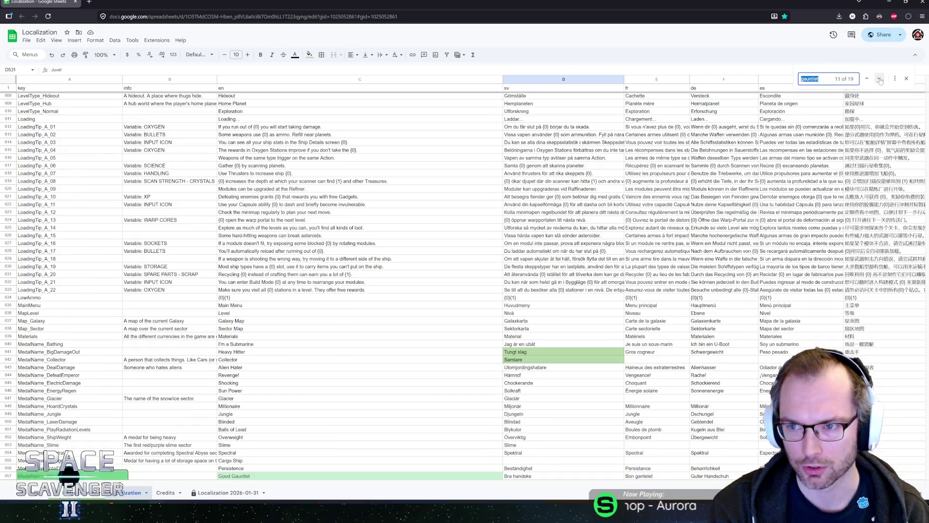
- Jump to the next Gauntlet match and select the Good Gauntlet text in C657
left_click(879, 79)
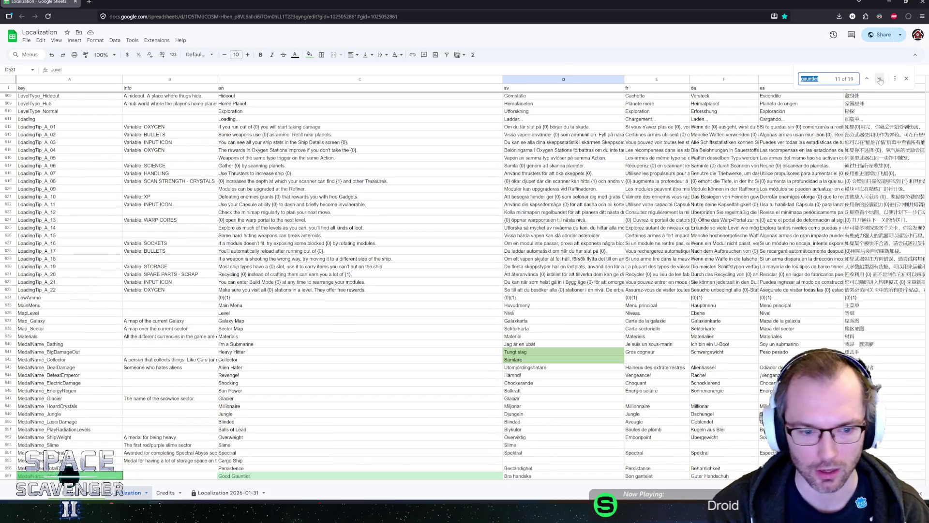
scroll(252, 328, "down", 5)
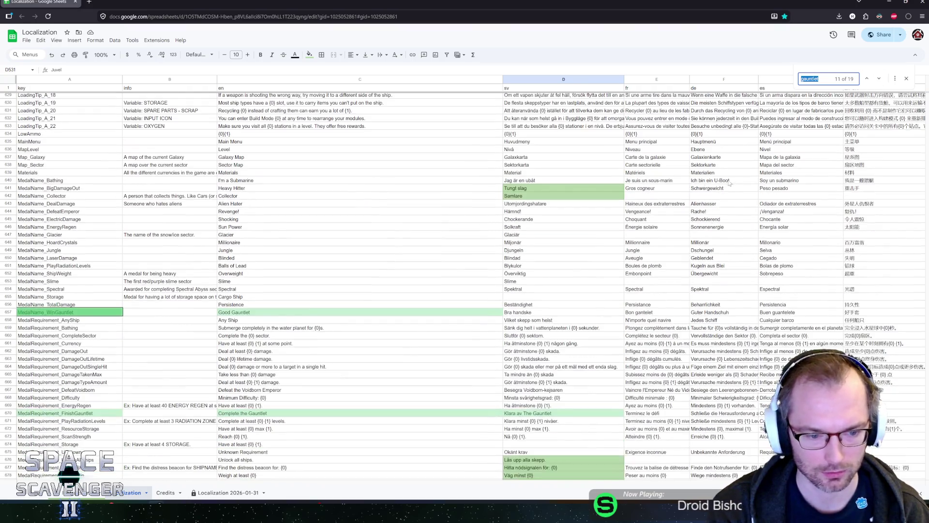
left_click(239, 312)
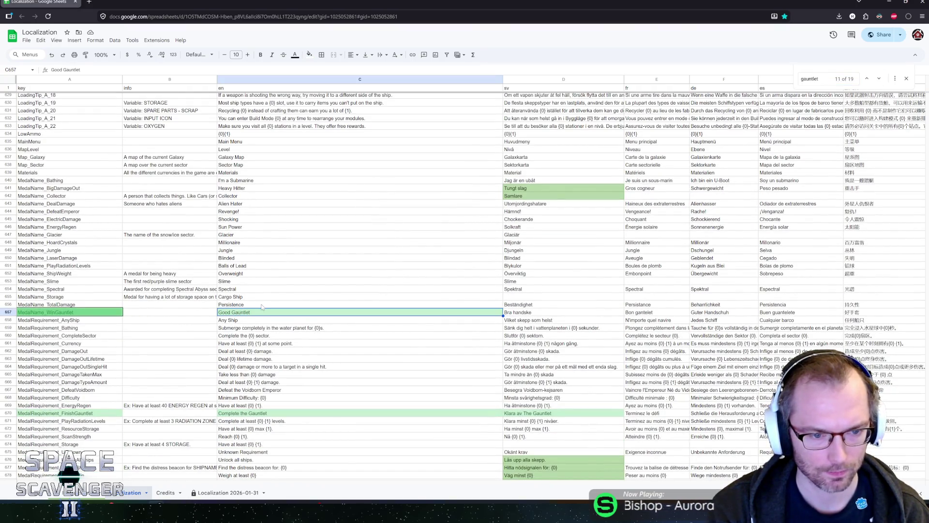
left_click(261, 306)
left_click(252, 314)
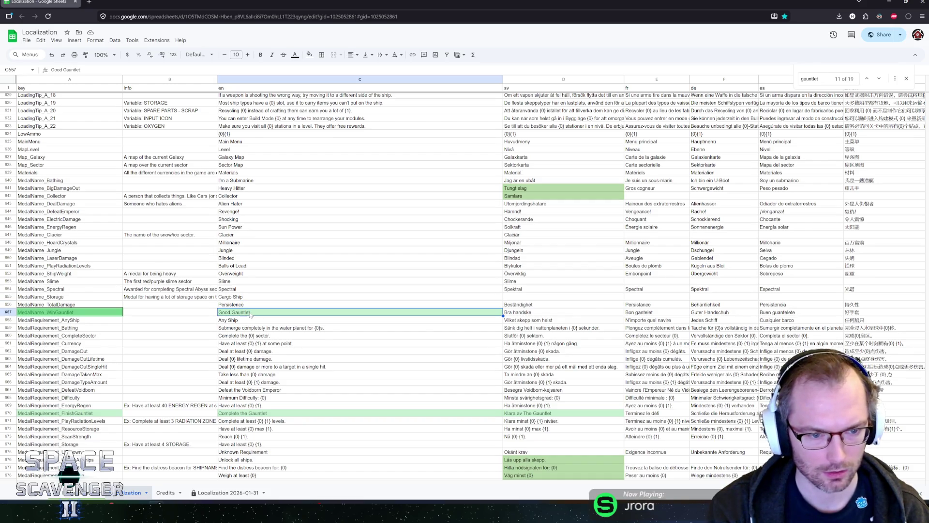
scroll(251, 314, "down", 1)
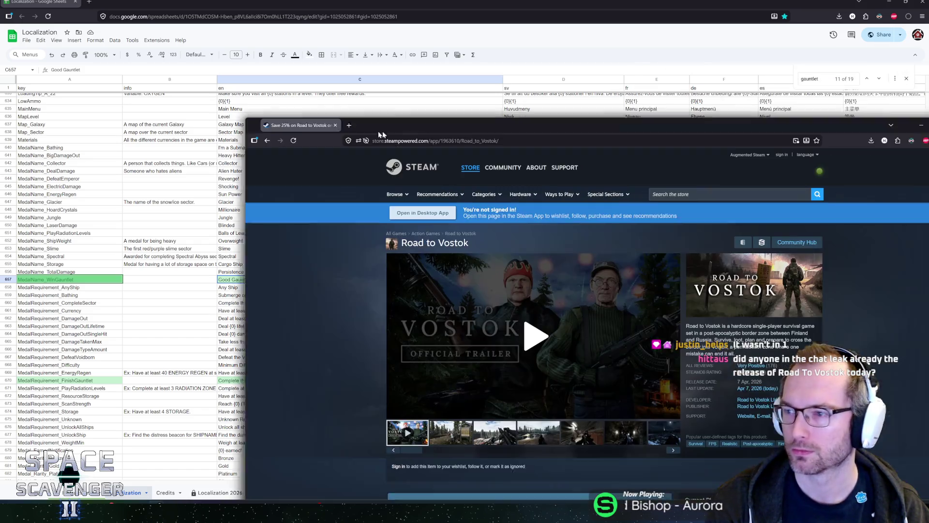
- Move the Road to Vostok page into the main window, skim its reviews, and enlarge screenshot 2
mouse_move(262, 115)
left_mouse_down()
mouse_move(234, 114)
mouse_move(123, 2)
left_mouse_up()
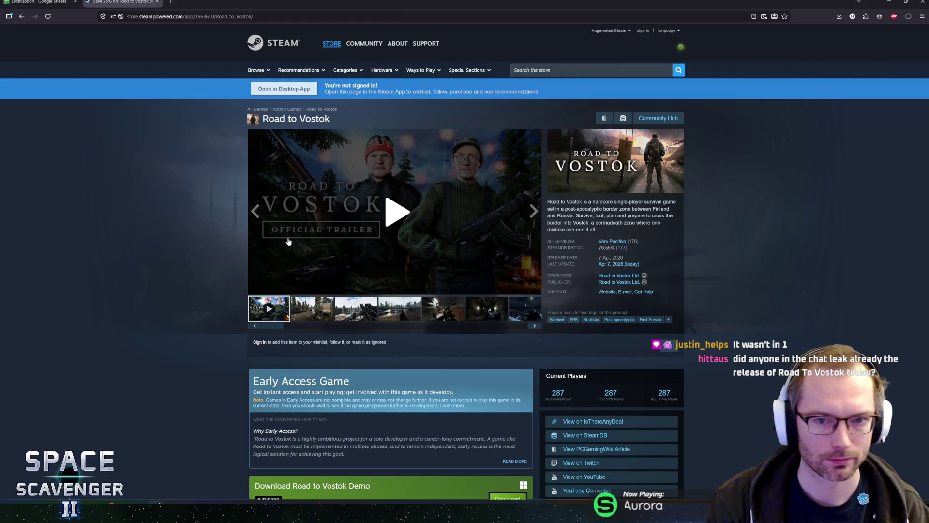
left_click(607, 243)
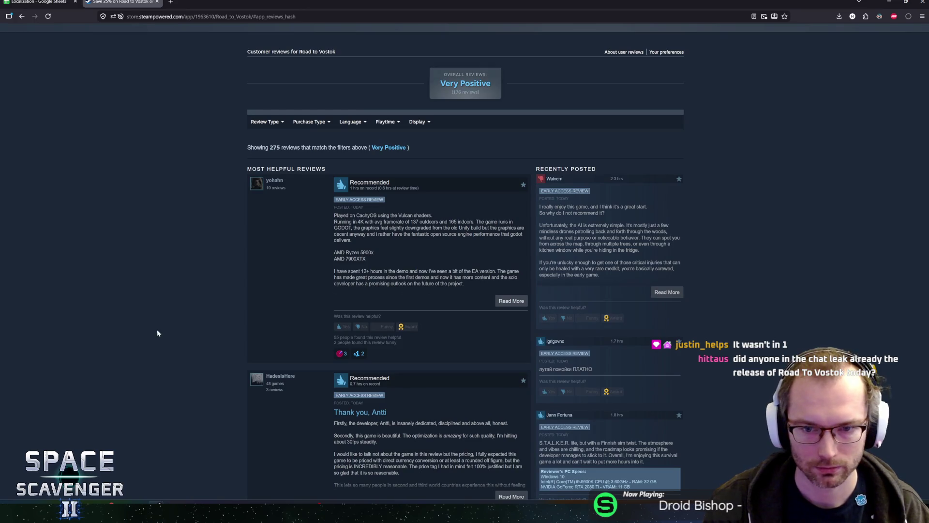
scroll(156, 333, "down", 1)
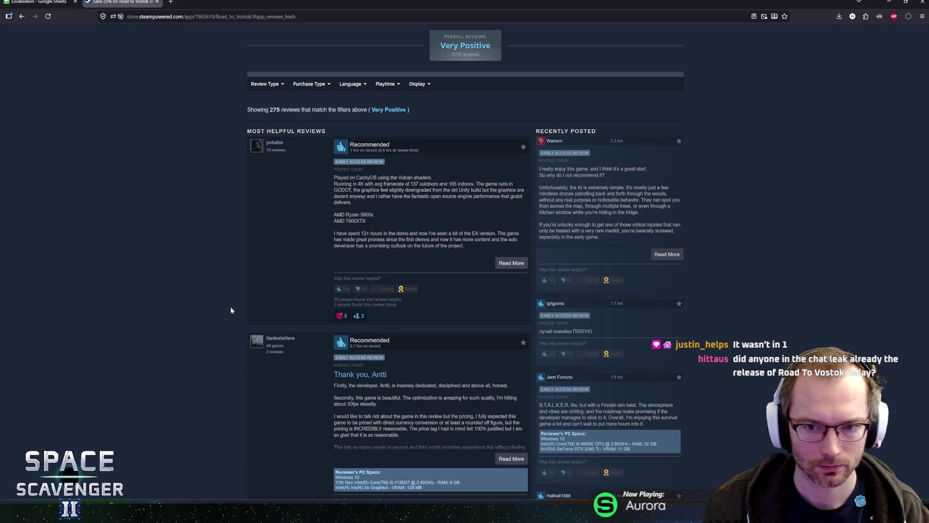
scroll(230, 310, "up", 1)
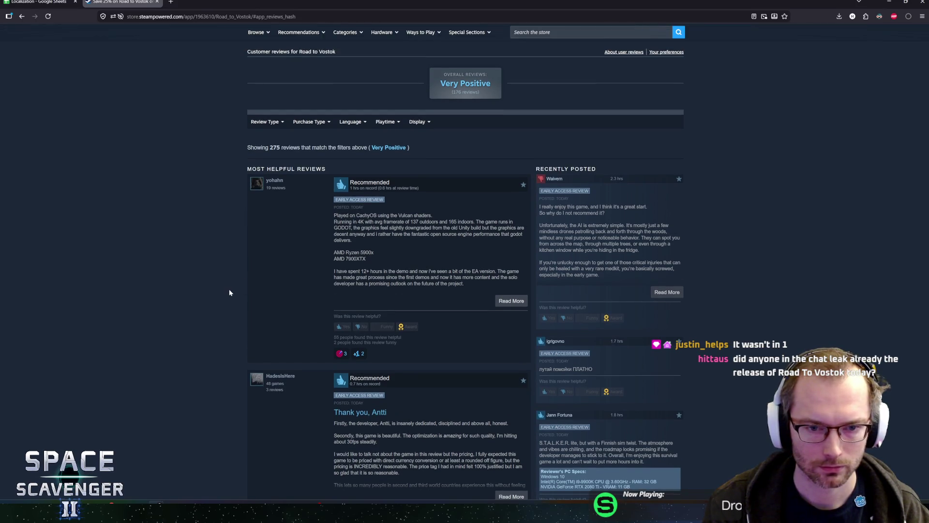
scroll(229, 290, "down", 9)
scroll(231, 295, "down", 10)
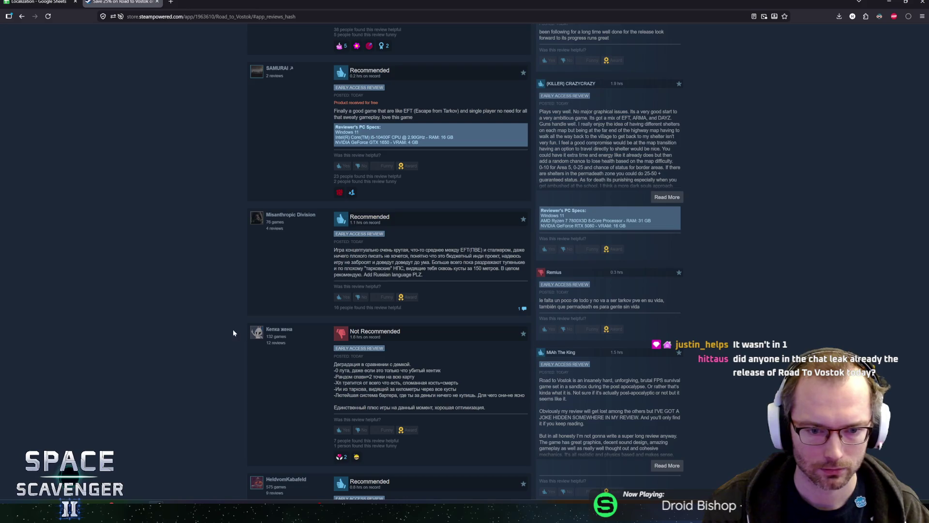
scroll(206, 149, "up", 20)
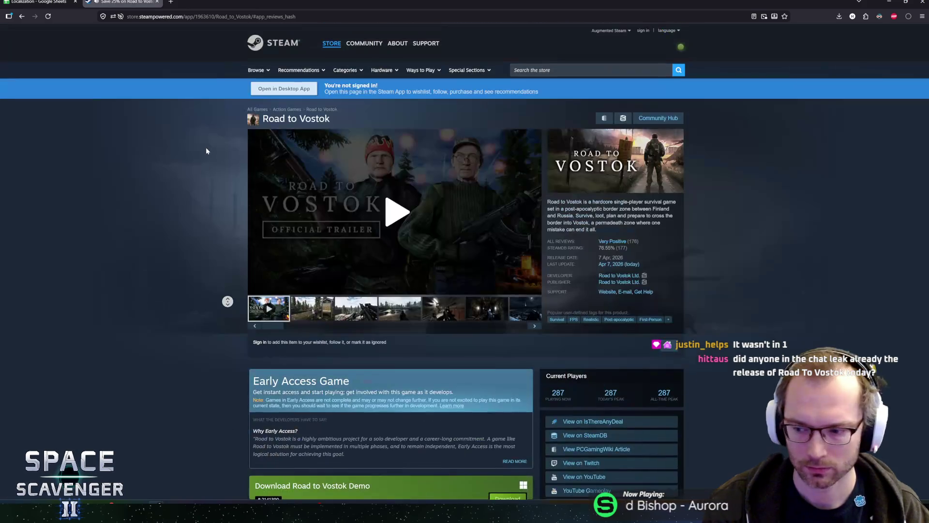
scroll(242, 278, "down", 6)
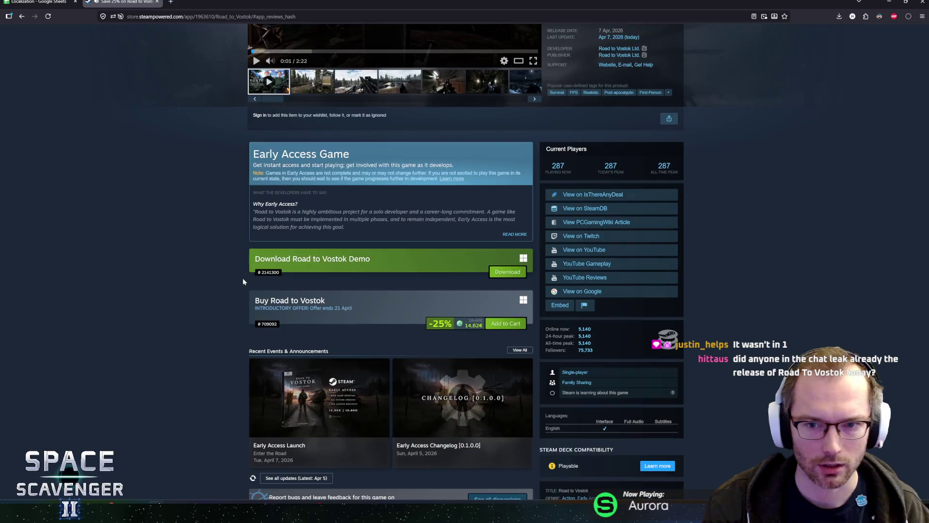
scroll(243, 278, "up", 6)
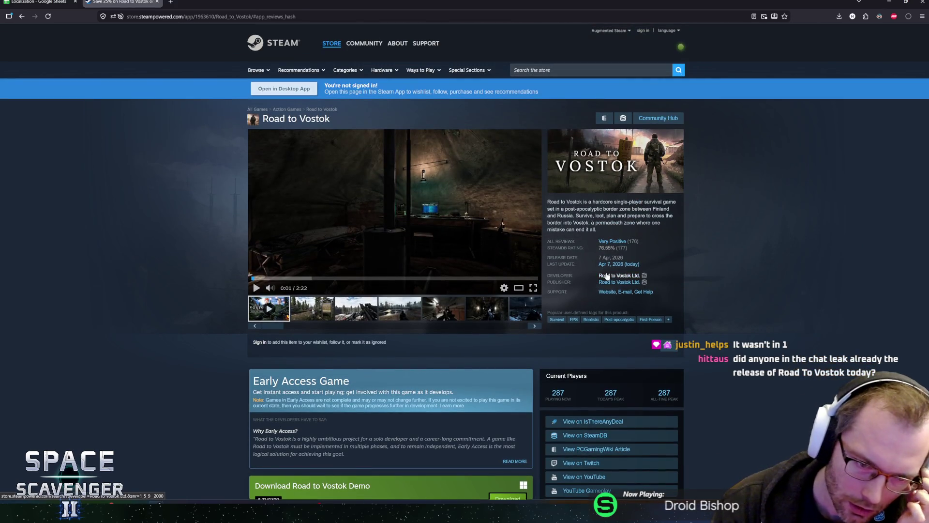
left_click(323, 305)
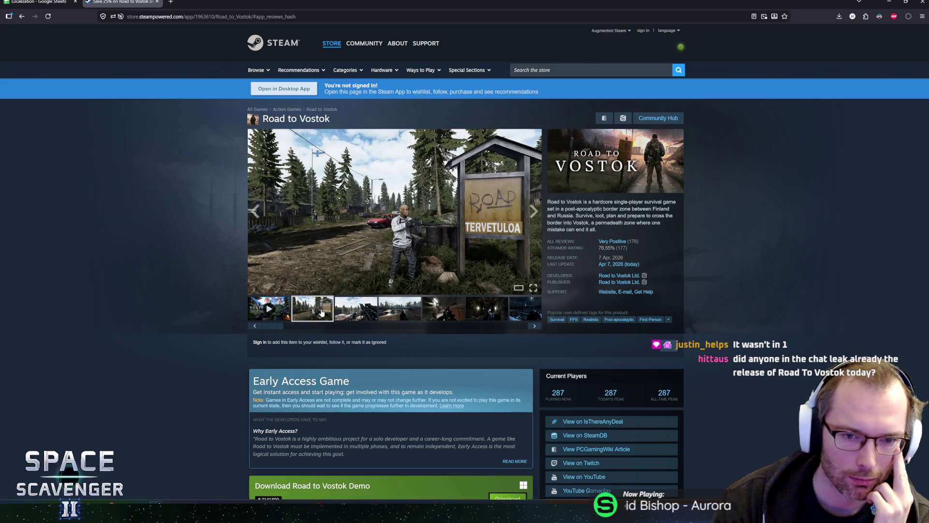
left_click(329, 270)
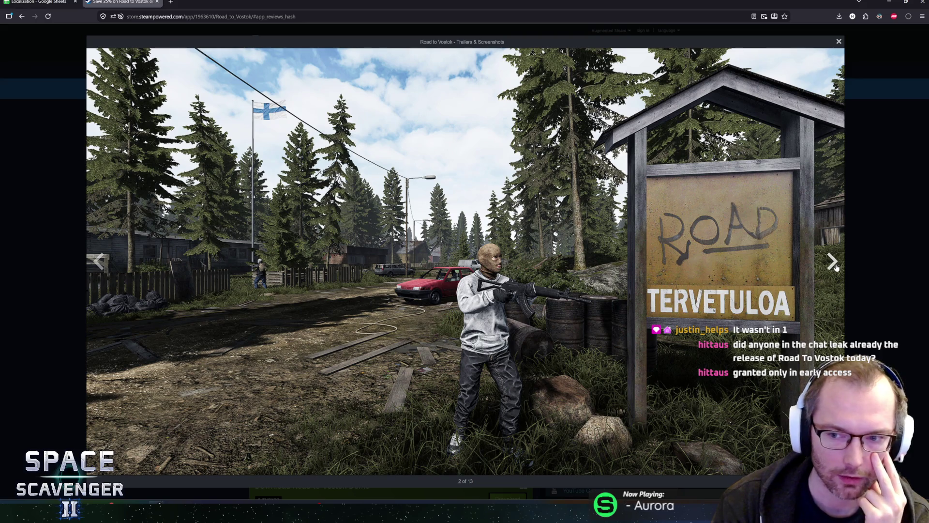
- Advance through the Road to Vostok screenshots to 13 of 13, then close the viewer
left_click(833, 266)
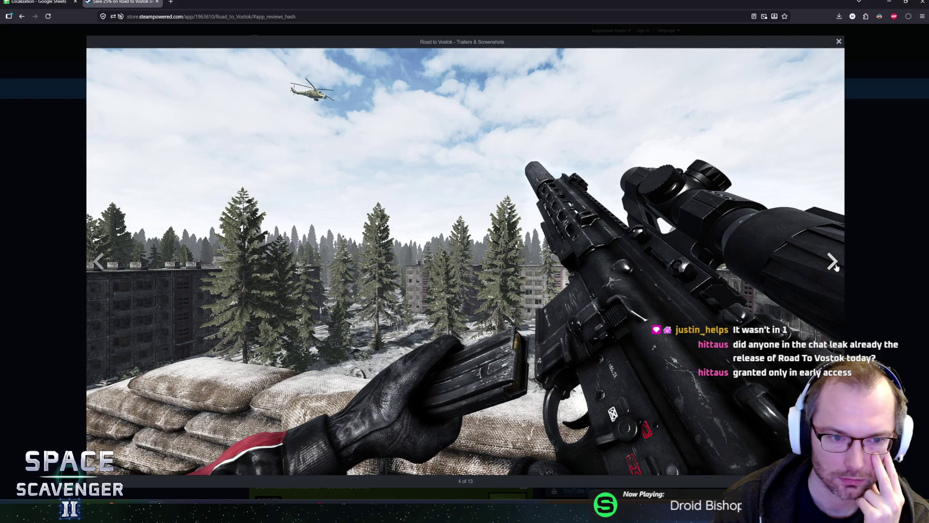
left_click(834, 264)
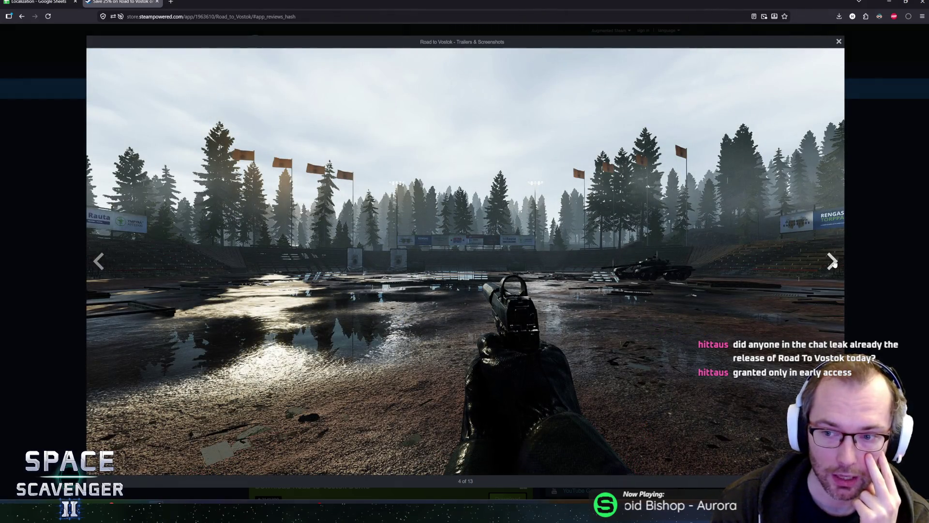
left_click(834, 264)
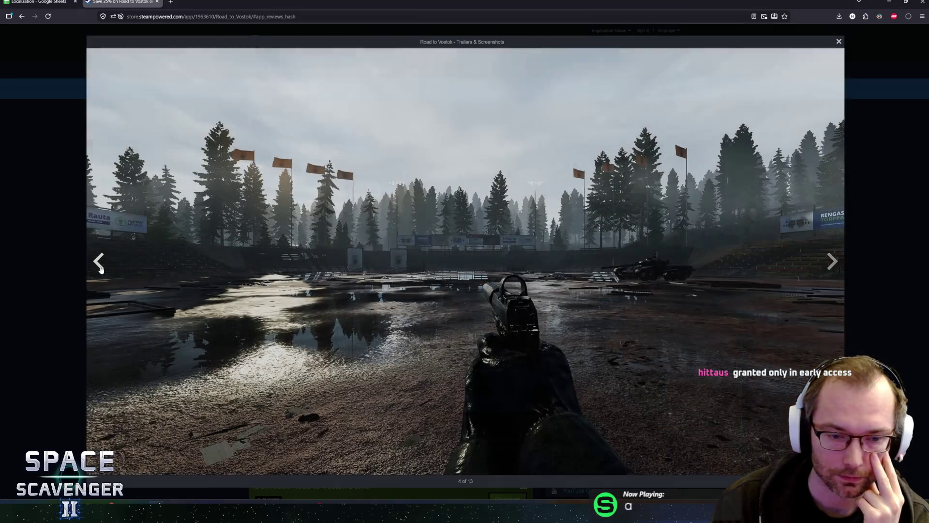
left_click(101, 269)
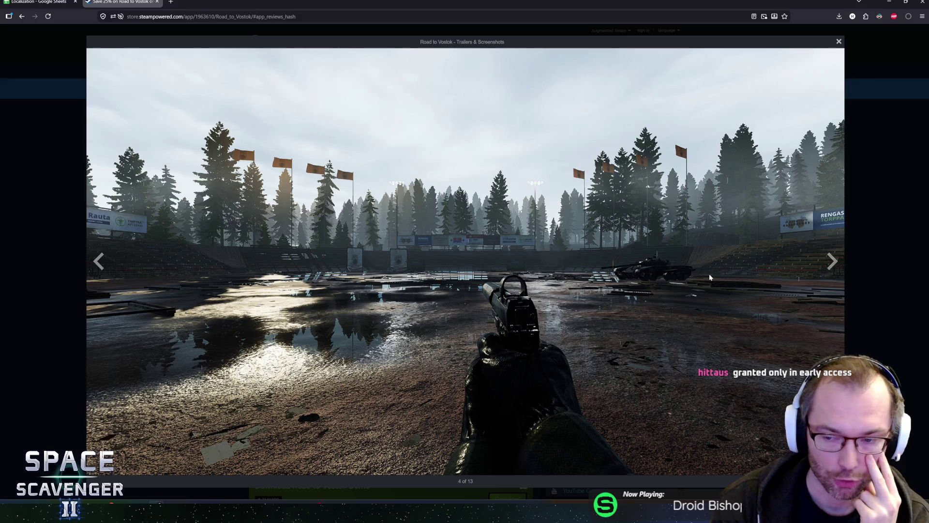
left_click(833, 262)
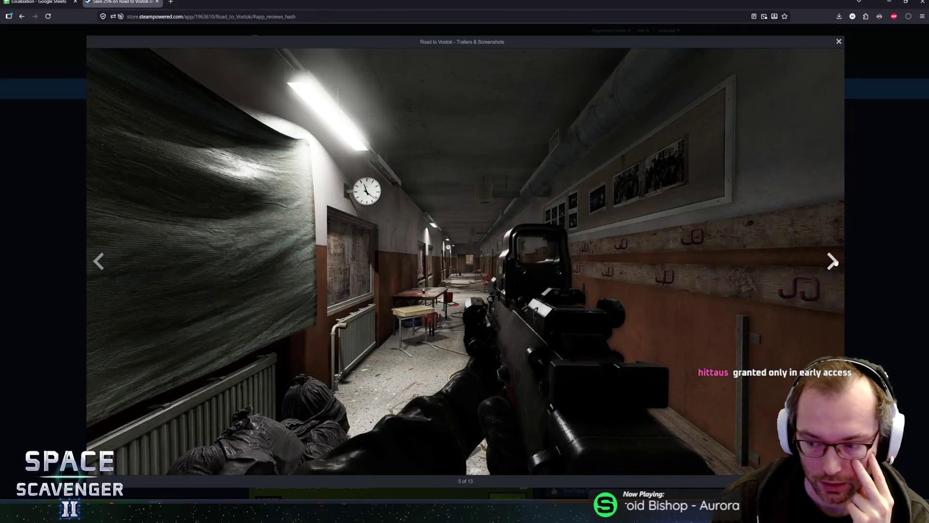
left_click(834, 262)
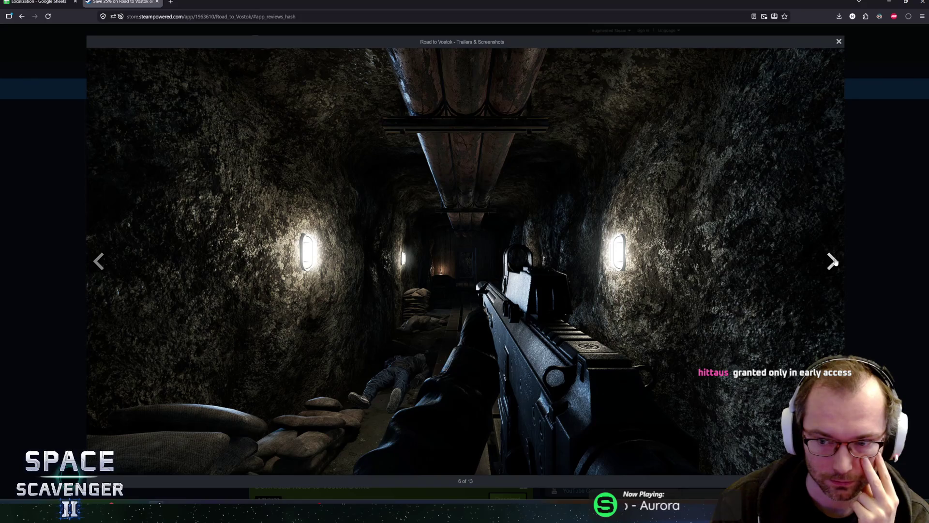
left_click(834, 261)
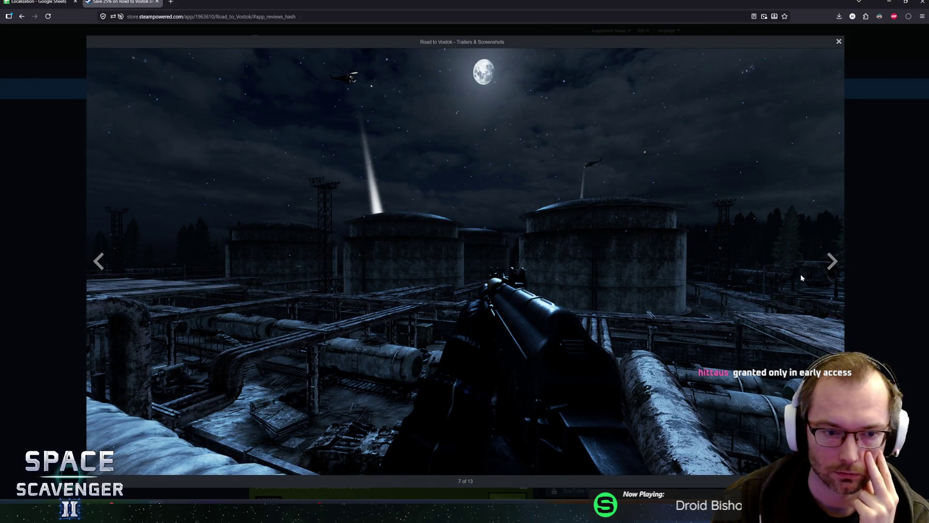
left_click(831, 262)
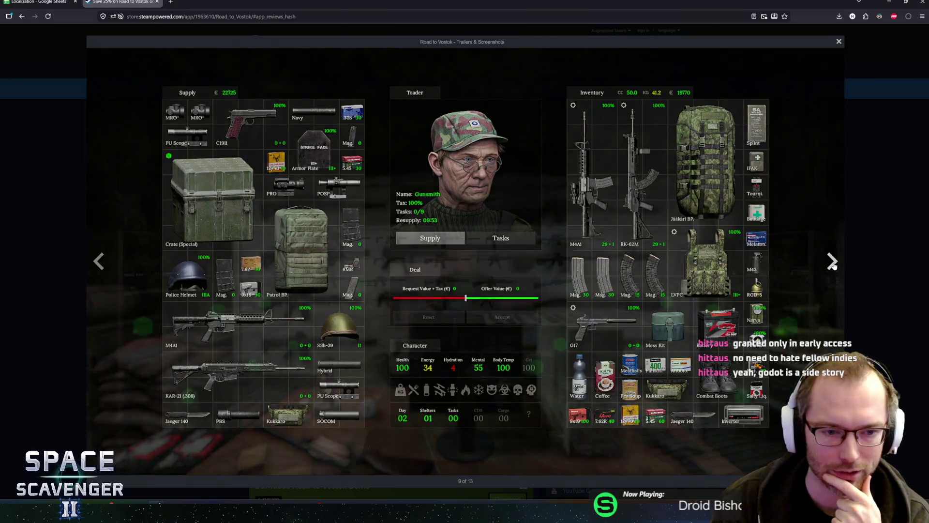
left_click(833, 262)
left_click(833, 263)
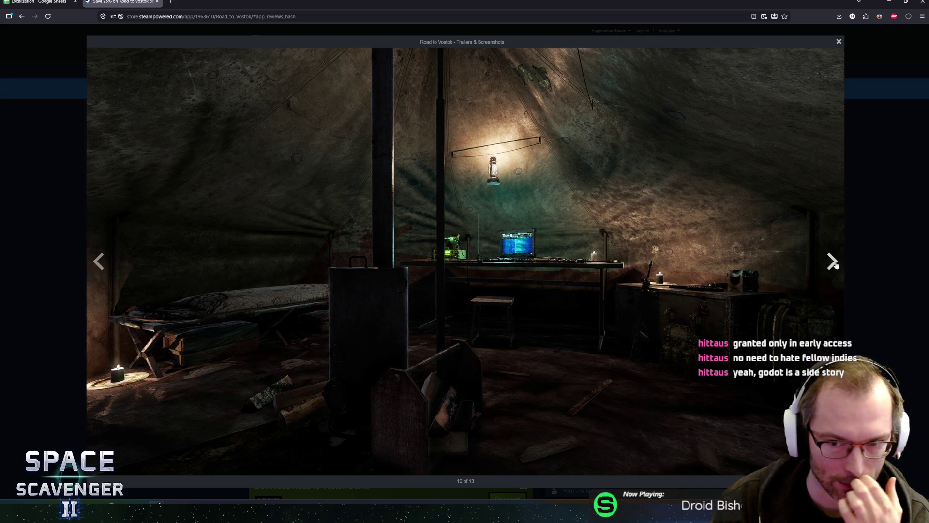
left_click(836, 264)
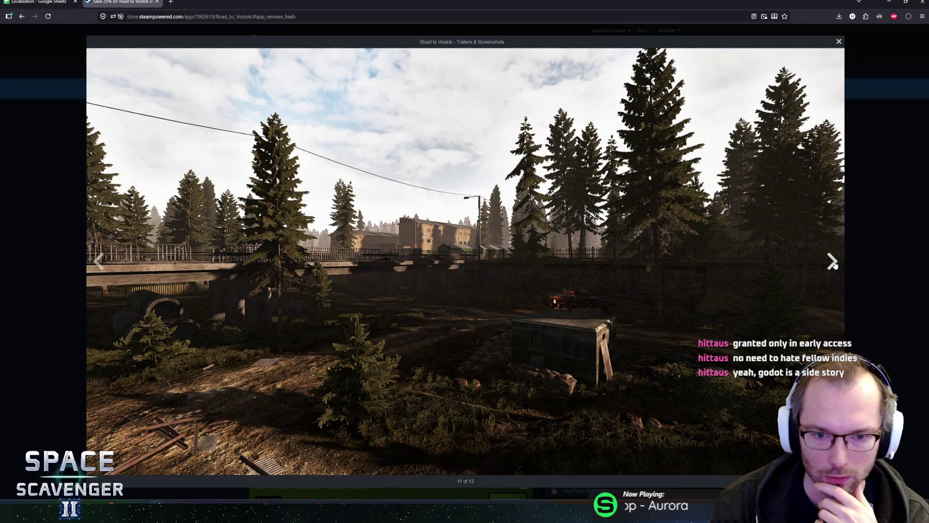
left_click(836, 264)
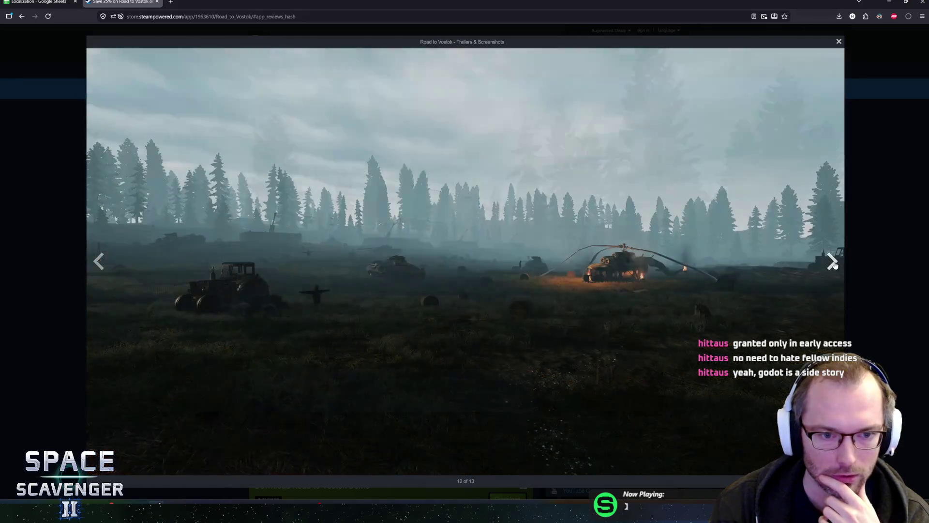
left_click(834, 263)
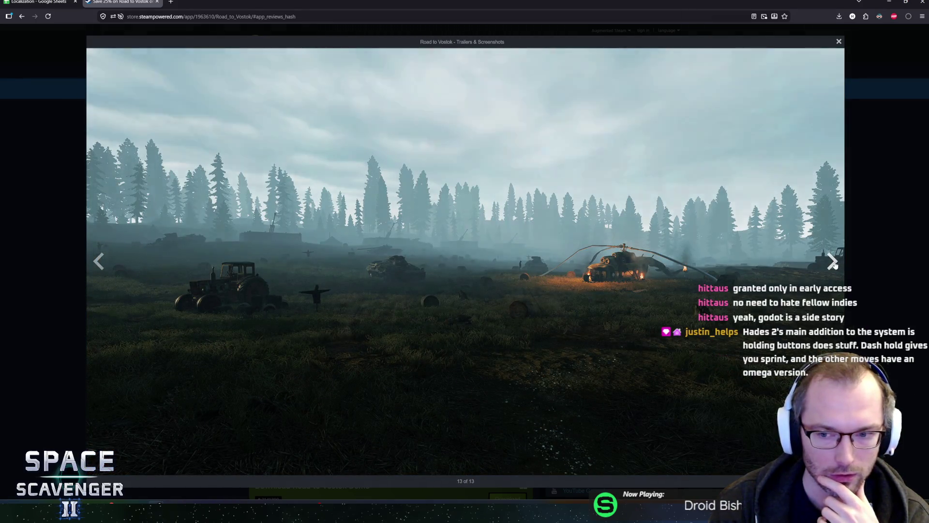
left_click(885, 236)
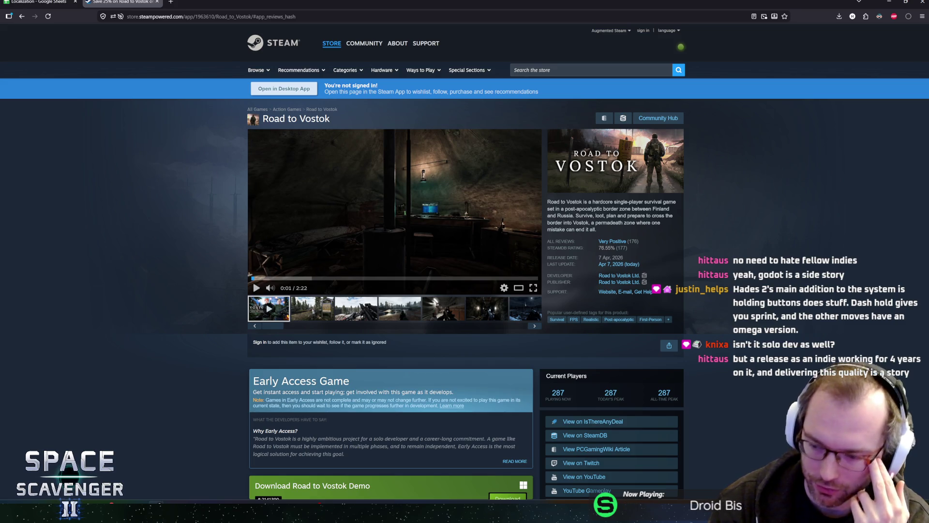
- Start the Road to Vostok trailer and enlarge it in the Trailers & Screenshots viewer
left_click(423, 226)
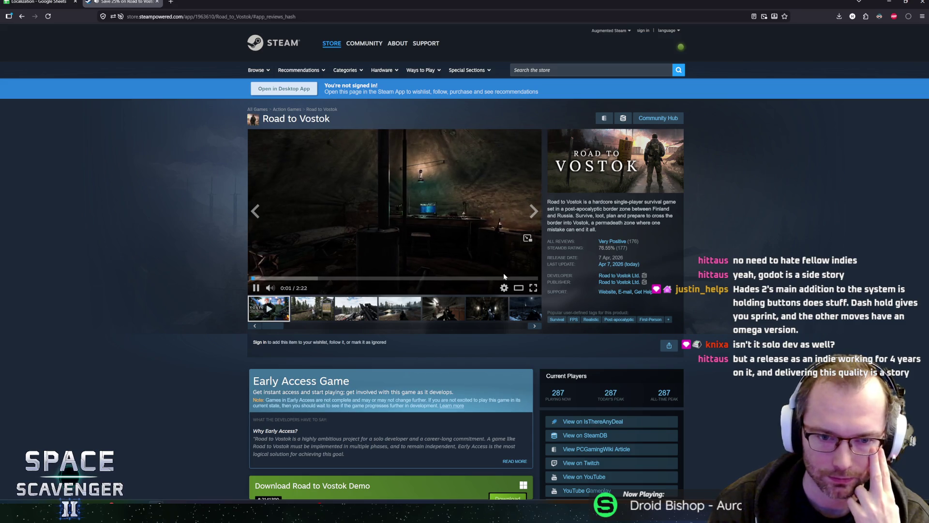
left_click(527, 237)
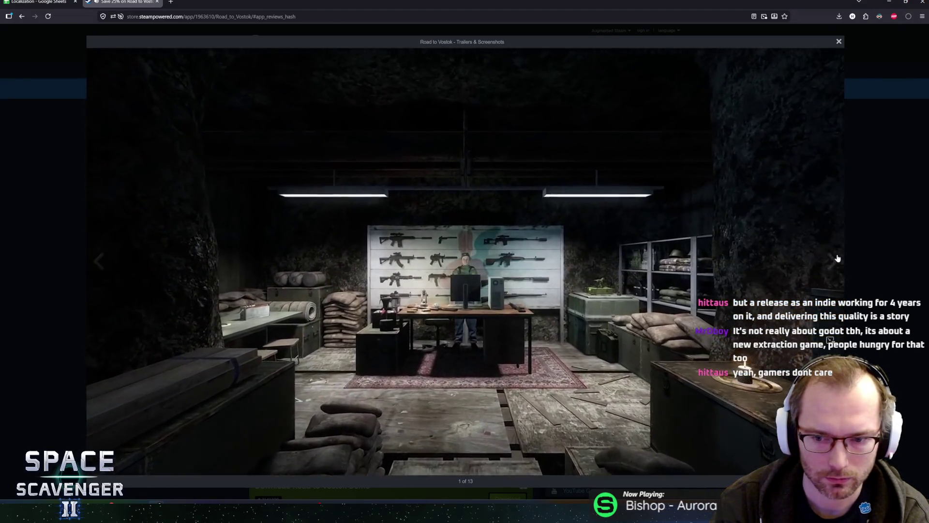
- Watch the Road to Vostok trailer to its end, then close the viewer
mouse_move(832, 261)
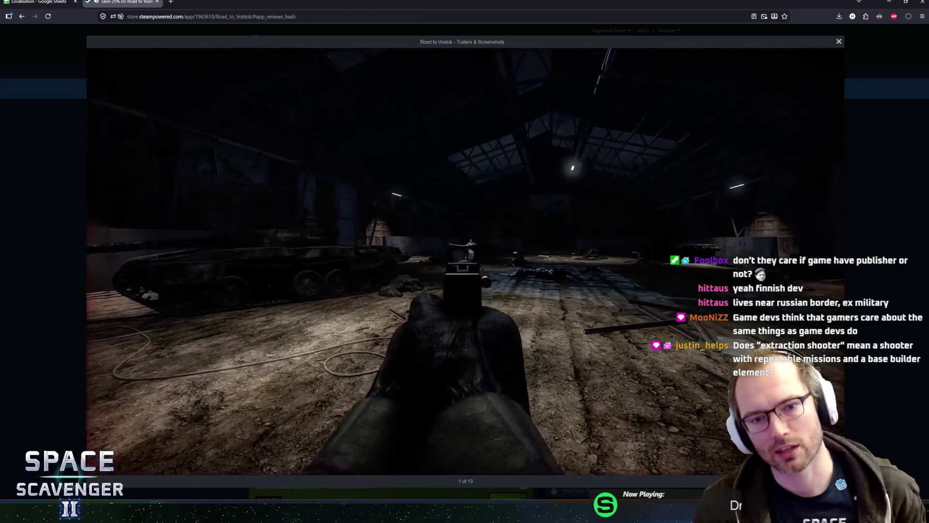
mouse_move(408, 219)
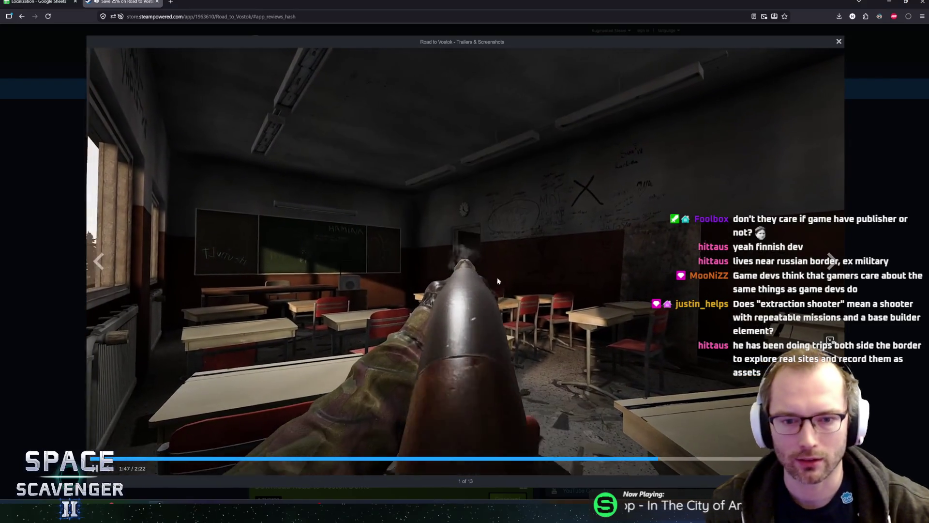
mouse_move(433, 397)
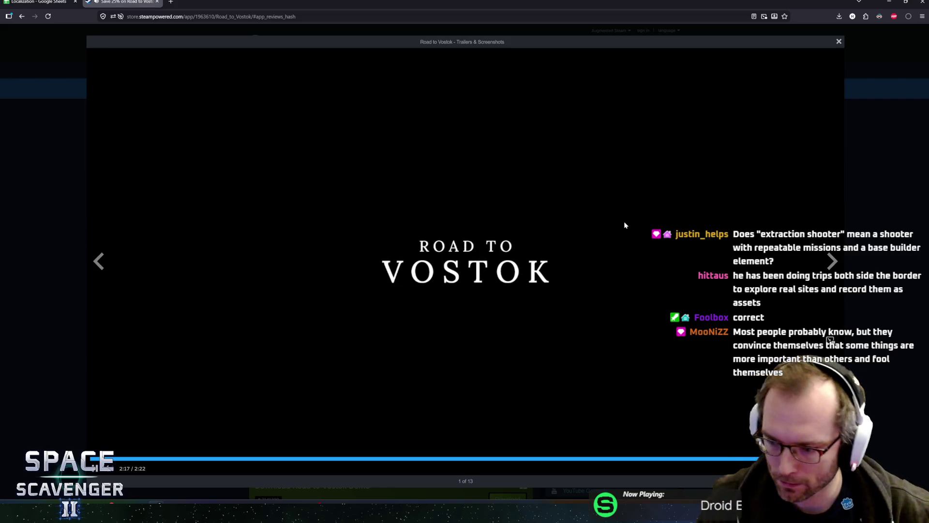
mouse_move(612, 137)
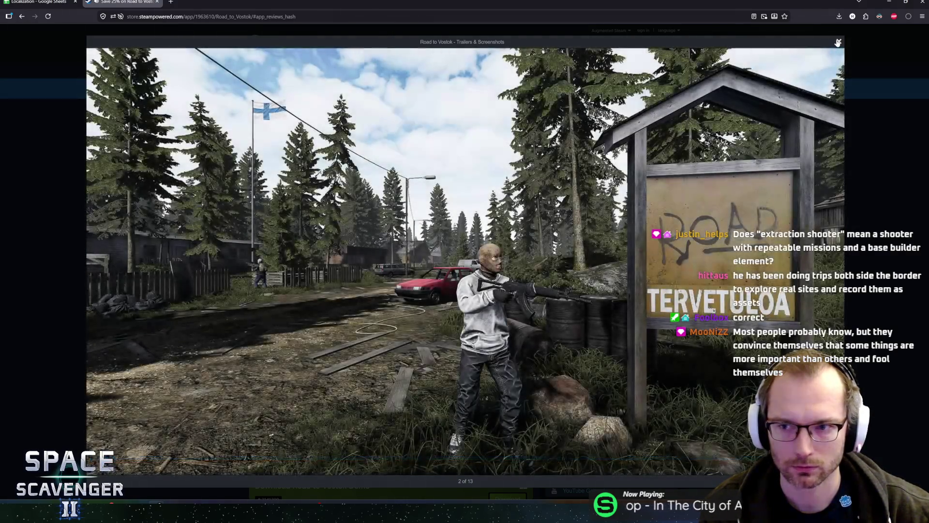
left_click(551, 289)
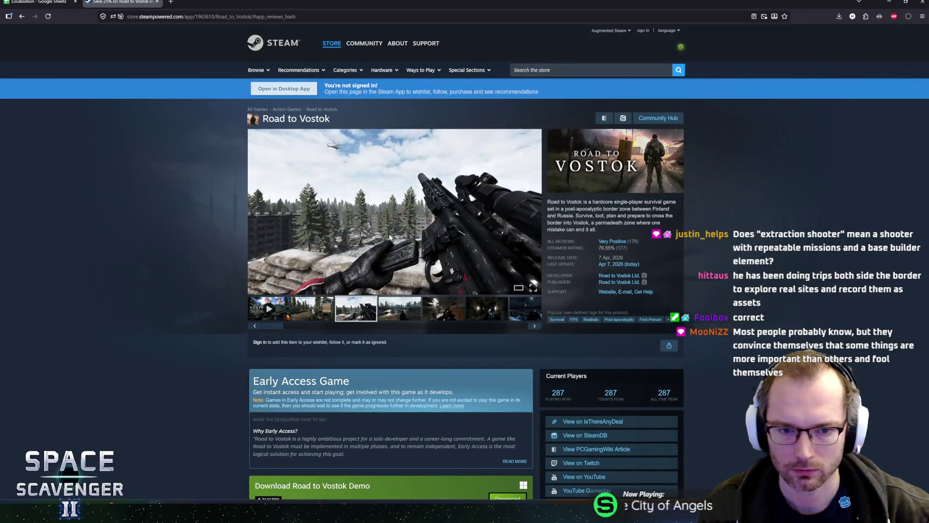
- Enlarge the rifle screenshot, advance to the inventory shot, then close the viewer
left_click(484, 247)
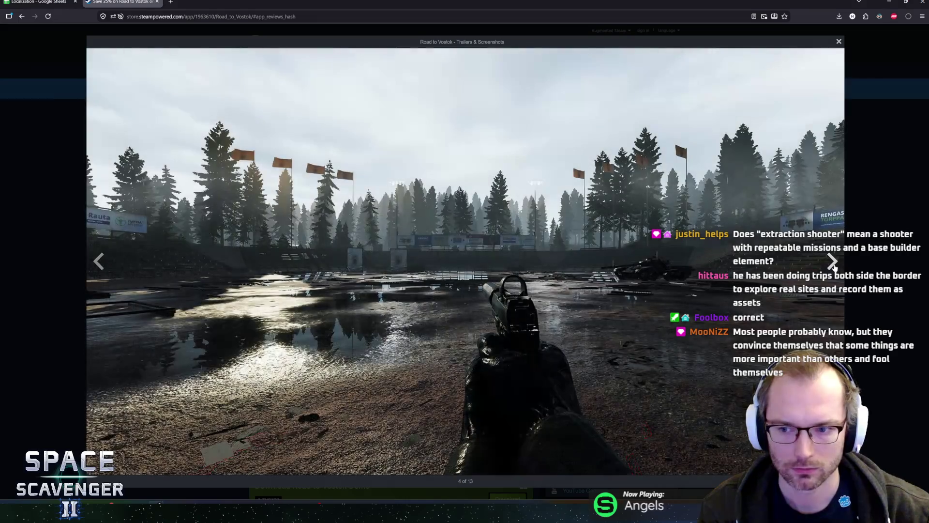
left_click(834, 263)
left_click(833, 263)
left_click(833, 264)
left_click(830, 264)
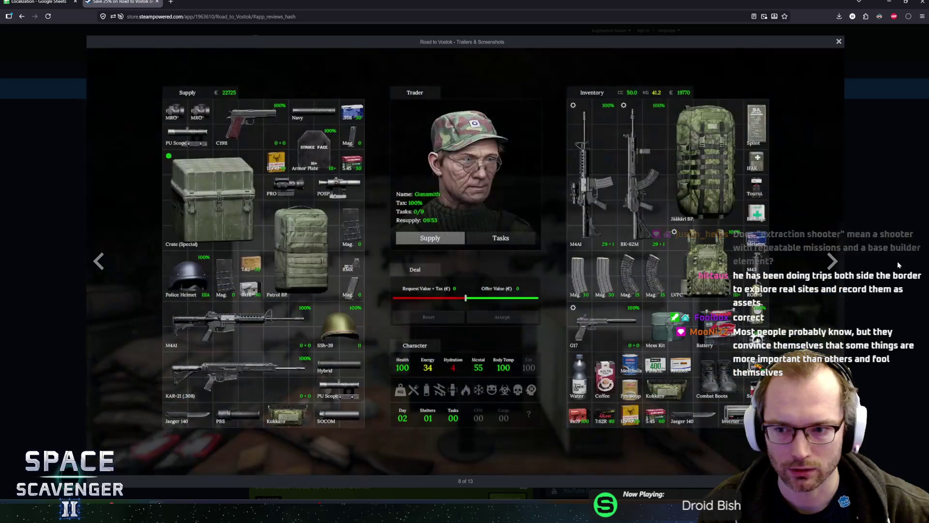
key("Escape")
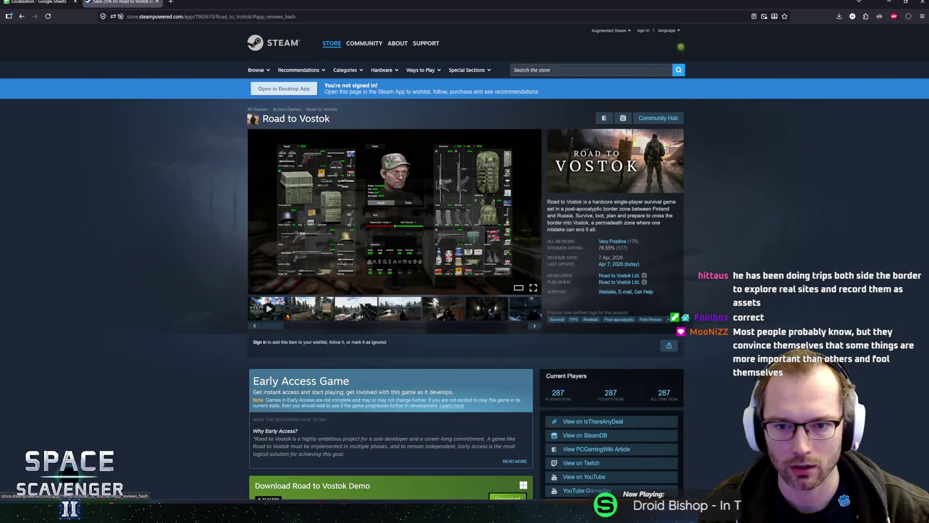
- Select part of the game's short description, then clear the selection
left_click_drag(551, 201, 597, 229)
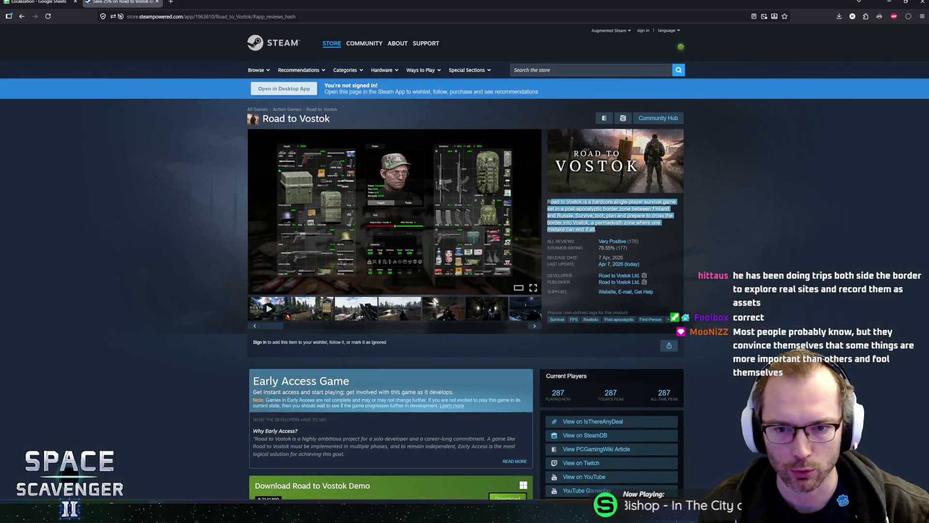
mouse_move(547, 201)
left_mouse_down()
mouse_move(564, 223)
mouse_move(576, 216)
mouse_move(557, 202)
mouse_move(673, 218)
mouse_move(589, 230)
left_mouse_up()
left_click(193, 323)
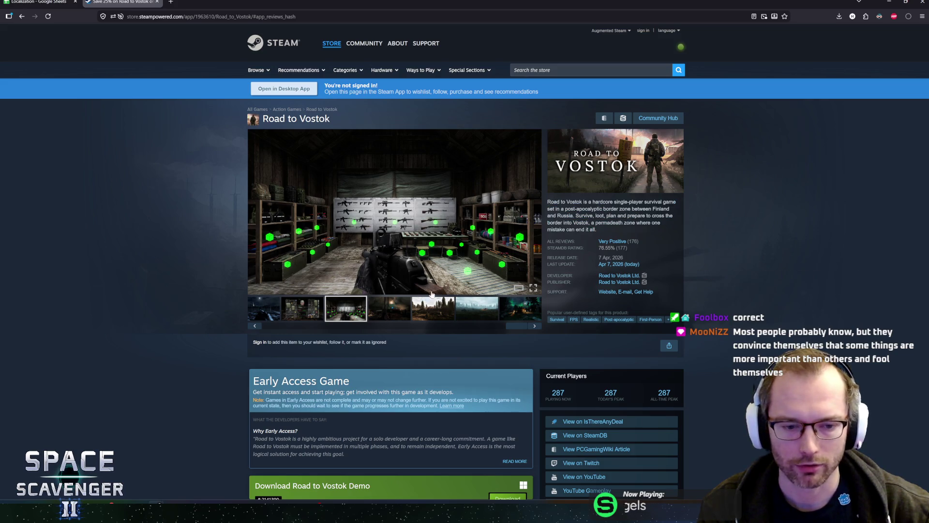
scroll(192, 323, "down", 9)
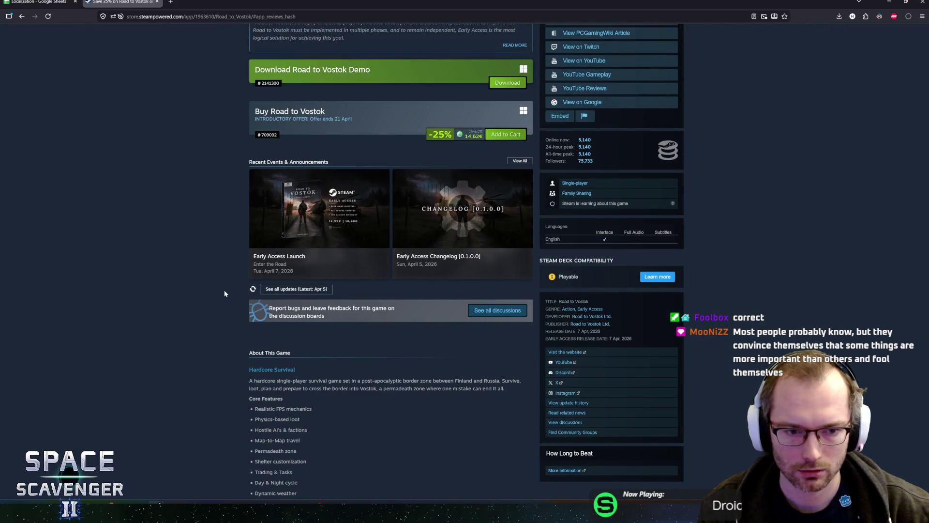
scroll(226, 293, "up", 9)
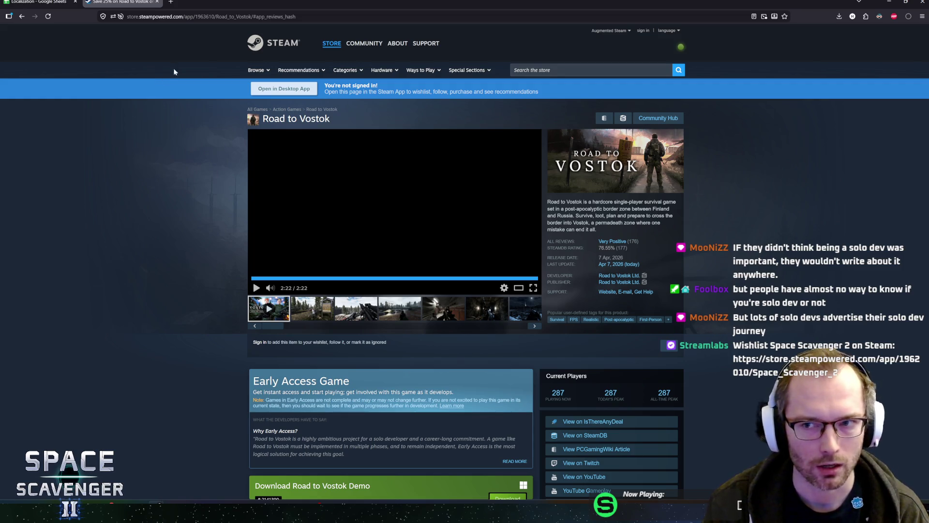
- Close the Road to Vostok store tab and maximize the Localization spreadsheet window
mouse_move(352, 7)
left_mouse_down()
mouse_move(425, 12)
mouse_move(431, 90)
mouse_move(463, 34)
mouse_move(451, 36)
left_mouse_up()
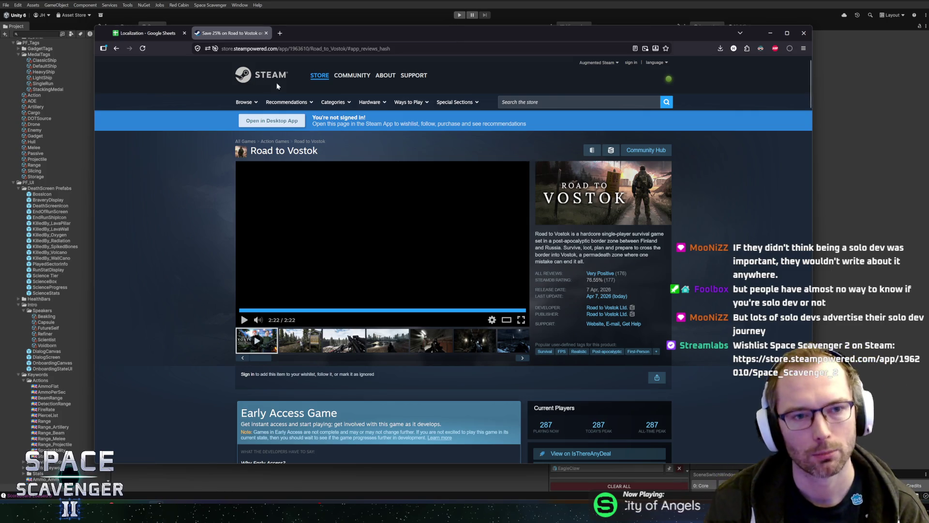
middle_click(235, 33)
mouse_move(334, 42)
left_mouse_down()
mouse_move(317, 17)
mouse_move(336, 36)
left_mouse_up()
double_click(370, 30)
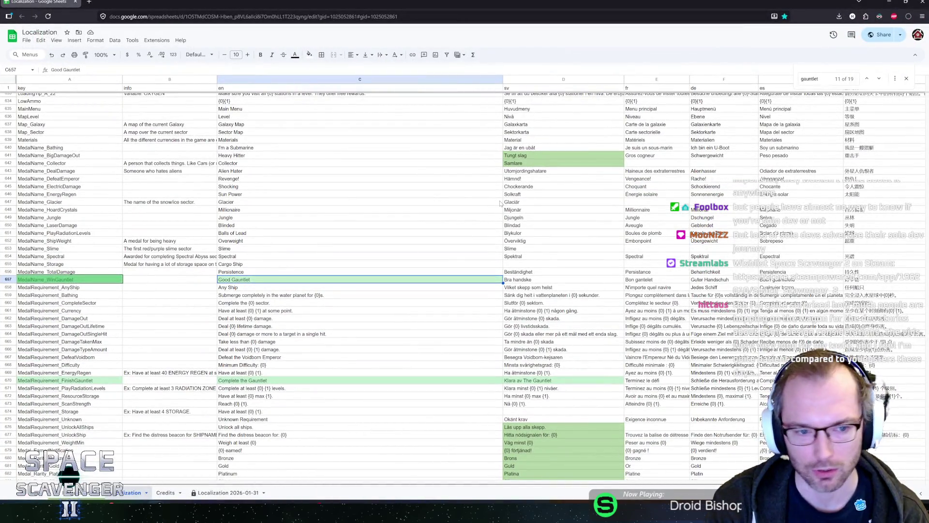
- Select the Good Gauntlet string in C657 and its neighbouring cells
left_click(222, 287)
key("Up")
key("Up")
left_click(255, 280)
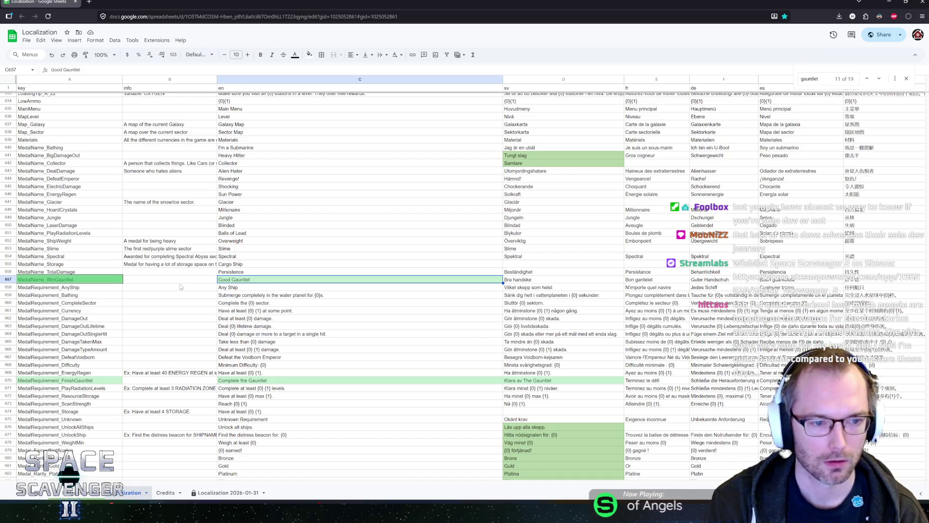
left_click(176, 285)
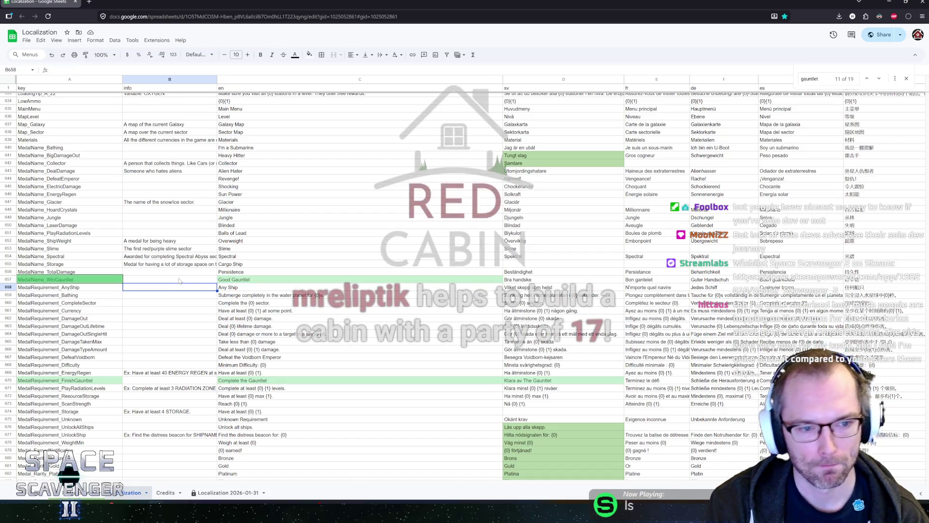
- Replace 'Complete the Gauntlet' in C670 with 'Complete the Trials'
left_click(273, 377)
key("ctrl+c")
type("Complete the Tria")
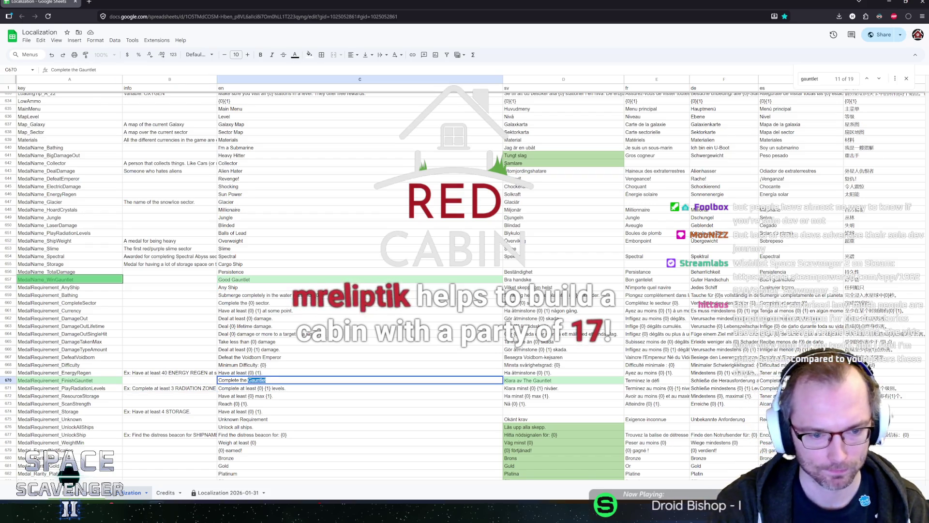
type("ls")
key("Return")
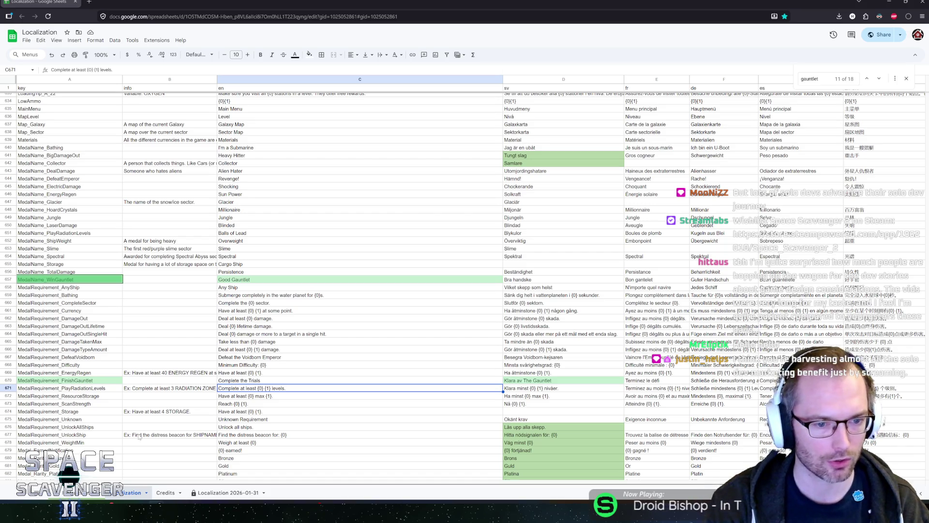
- Move up the English column from C670 back to the Good Gauntlet string
key("Up")
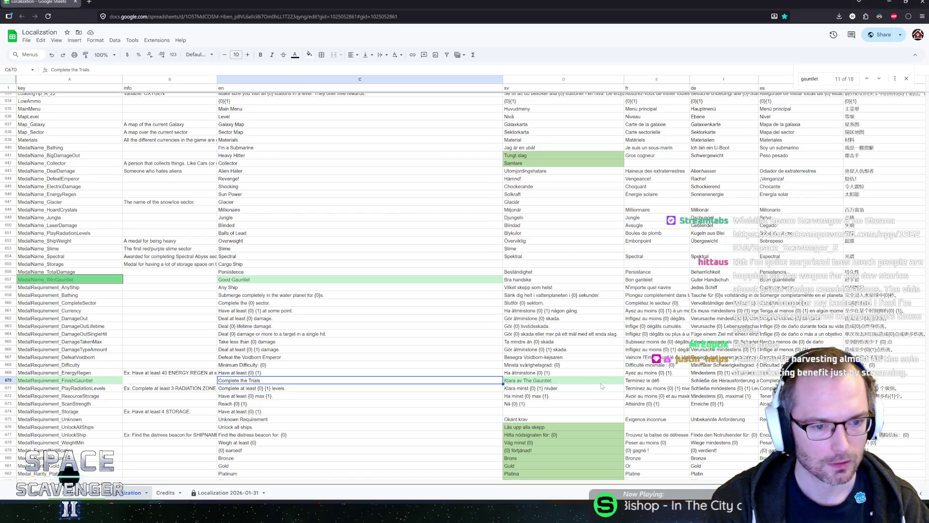
key("Up")
key("Up")
key("Up")
key("Up")
key("Up")
key("Up")
key("Down")
key("Down")
key("Down")
key("Up")
key("Up")
key("Up")
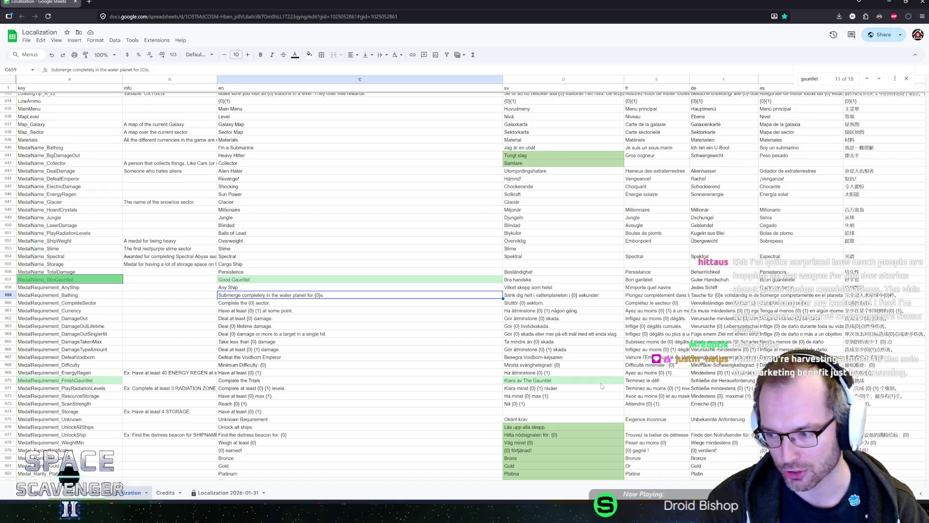
key("Up")
key("Up")
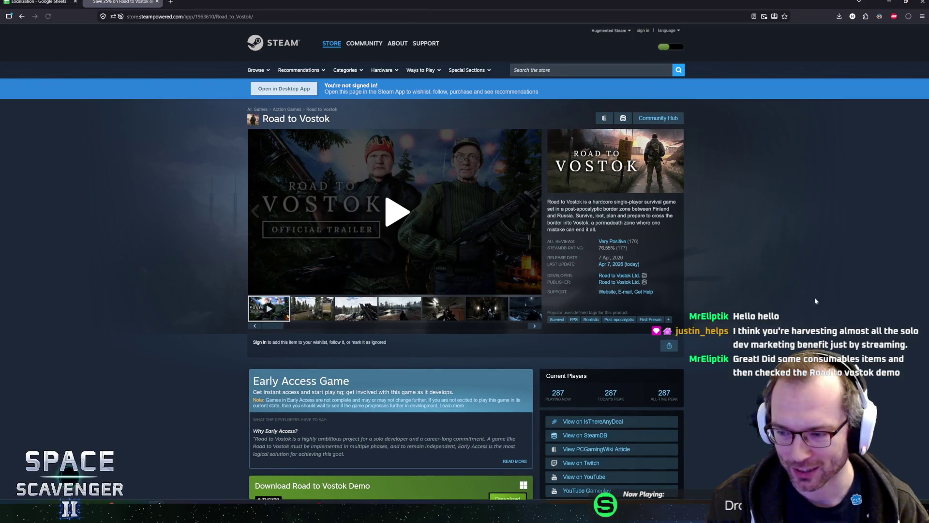
- View the second Road to Vostok screenshot full size, then close it
left_click(324, 309)
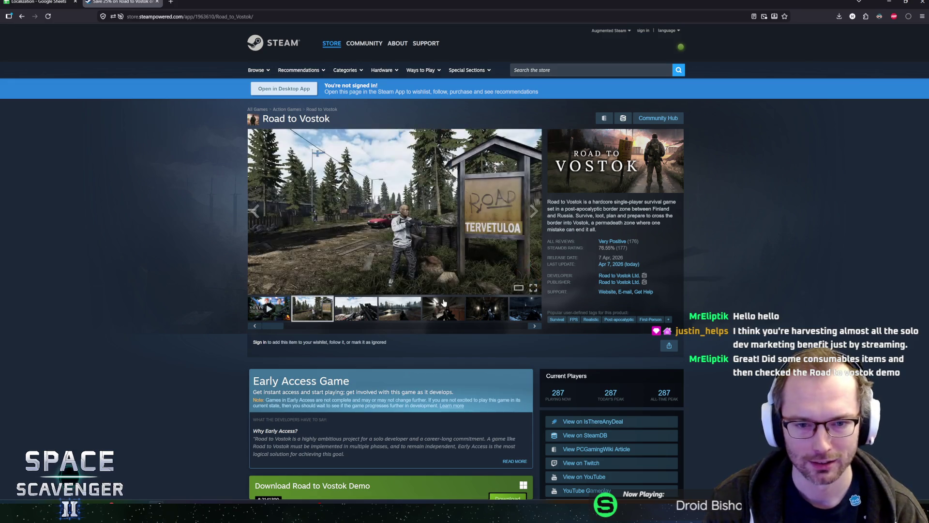
left_click(513, 291)
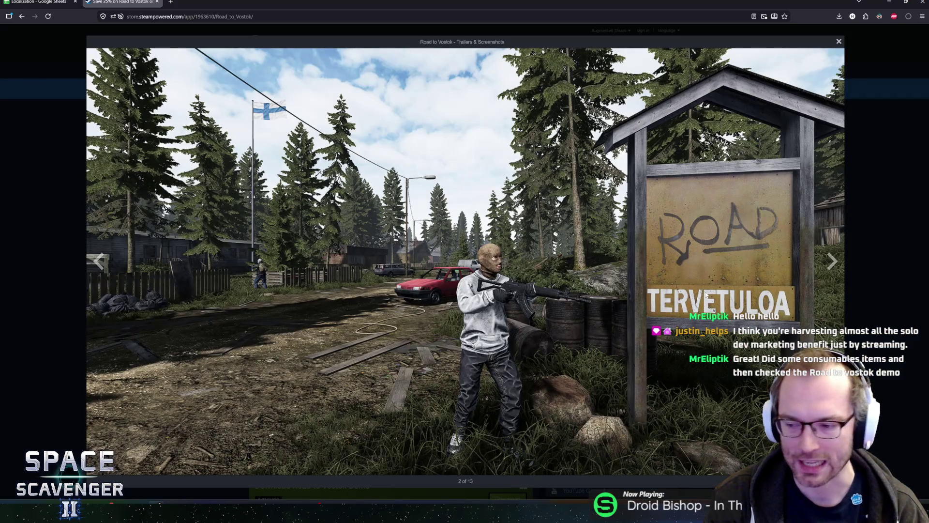
key("Escape")
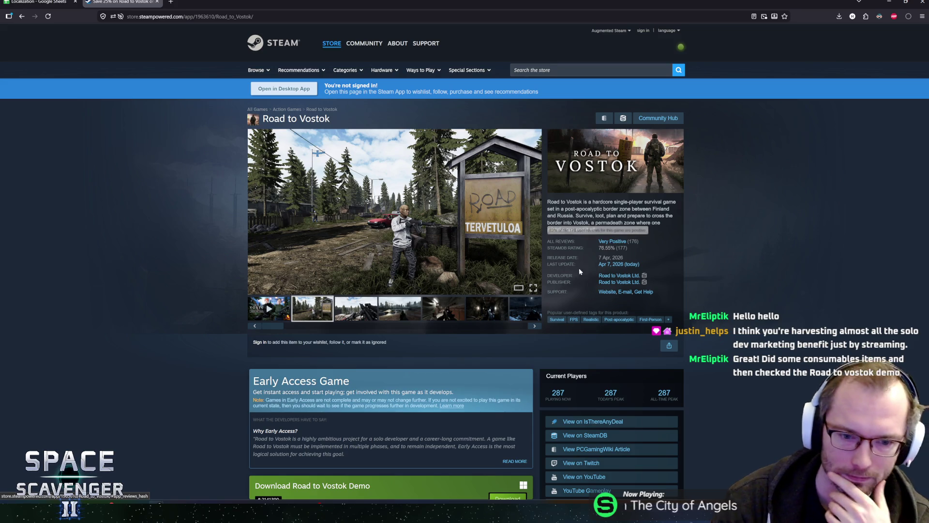
- Expand and read the full About This Game description
scroll(164, 350, "down", 5)
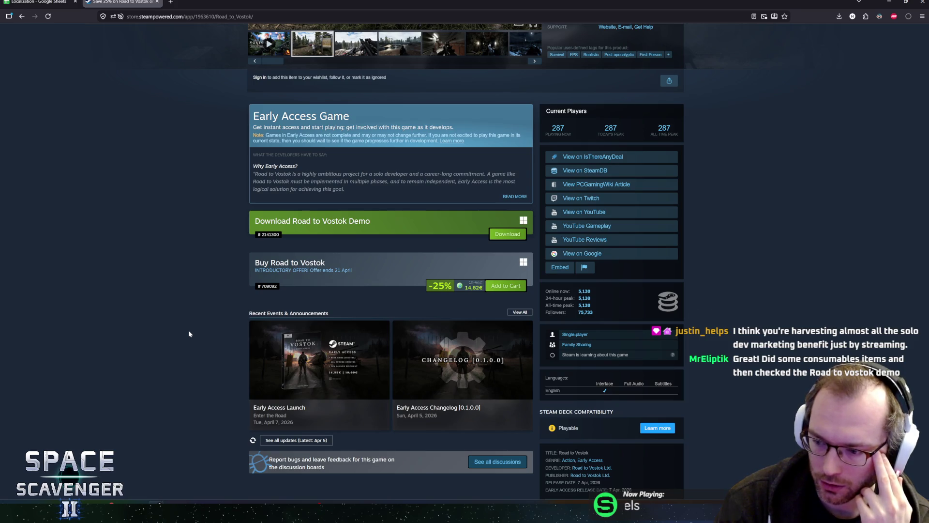
scroll(189, 330, "down", 4)
scroll(209, 305, "down", 4)
scroll(212, 305, "down", 5)
scroll(218, 317, "up", 5)
left_click(390, 346)
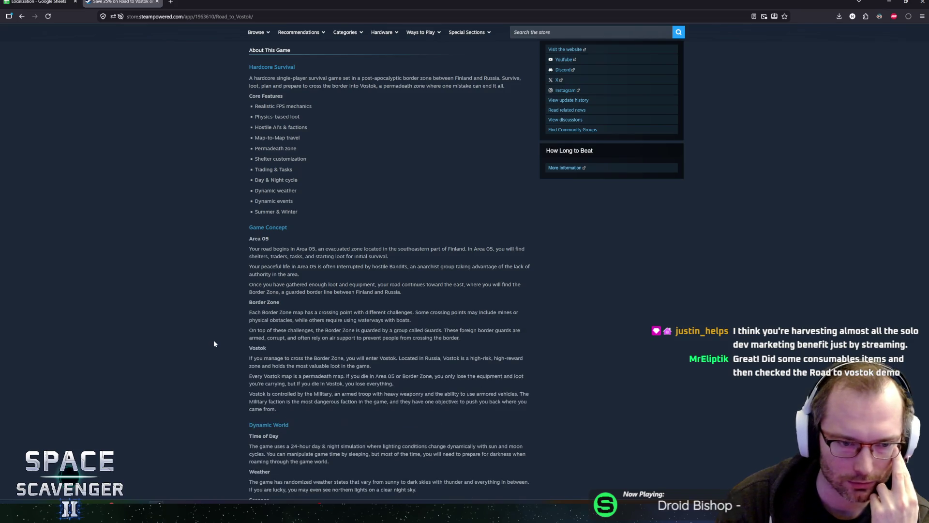
scroll(211, 341, "down", 2)
scroll(205, 338, "up", 3)
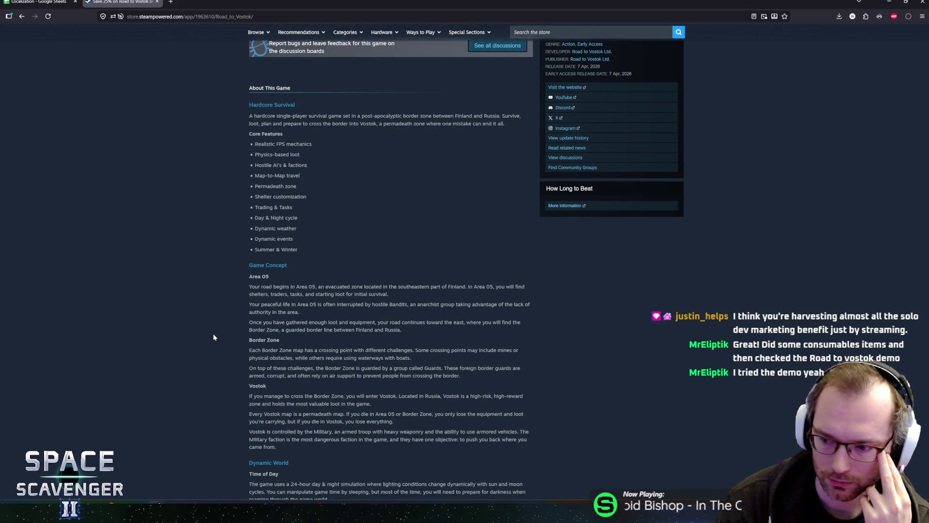
scroll(214, 334, "down", 1)
scroll(215, 335, "down", 4)
scroll(206, 315, "up", 15)
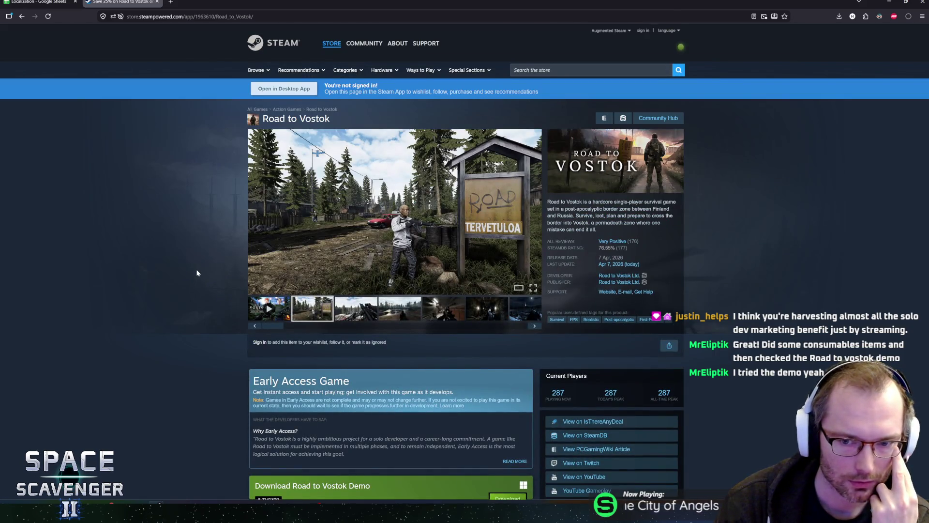
mouse_move(605, 243)
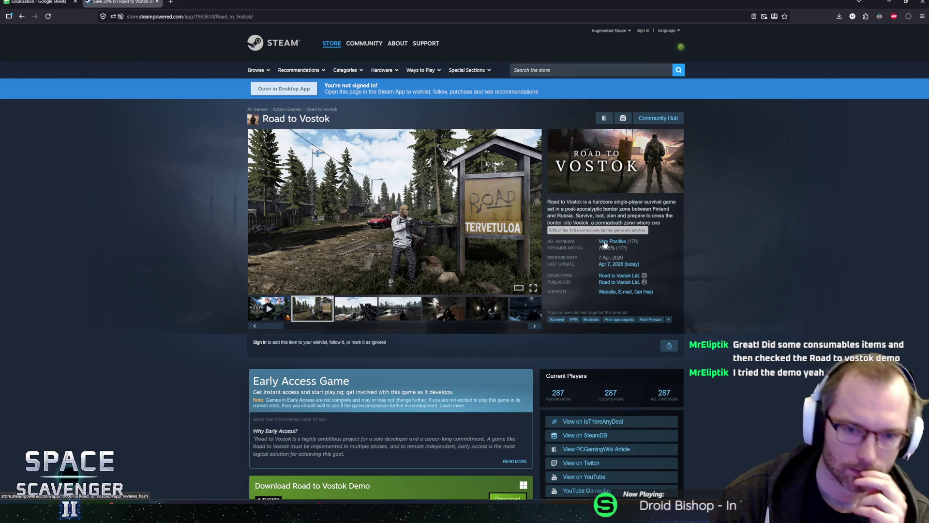
scroll(184, 278, "down", 5)
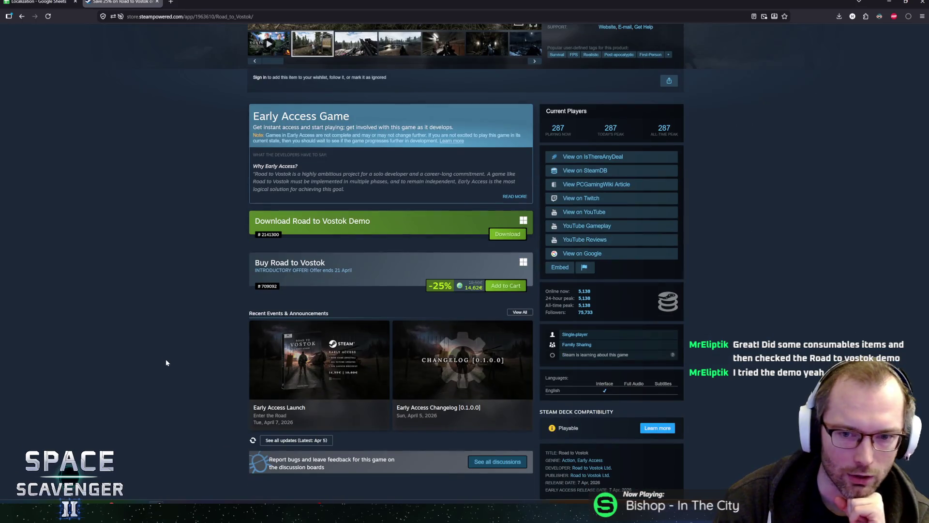
scroll(164, 364, "up", 5)
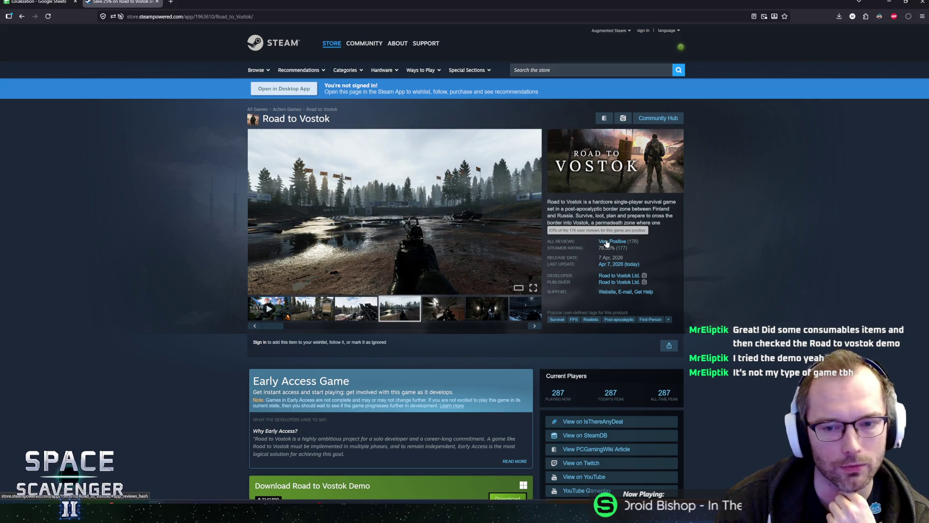
- Autoscroll down to the user reviews, then return to the Localization spreadsheet
middle_click(699, 226)
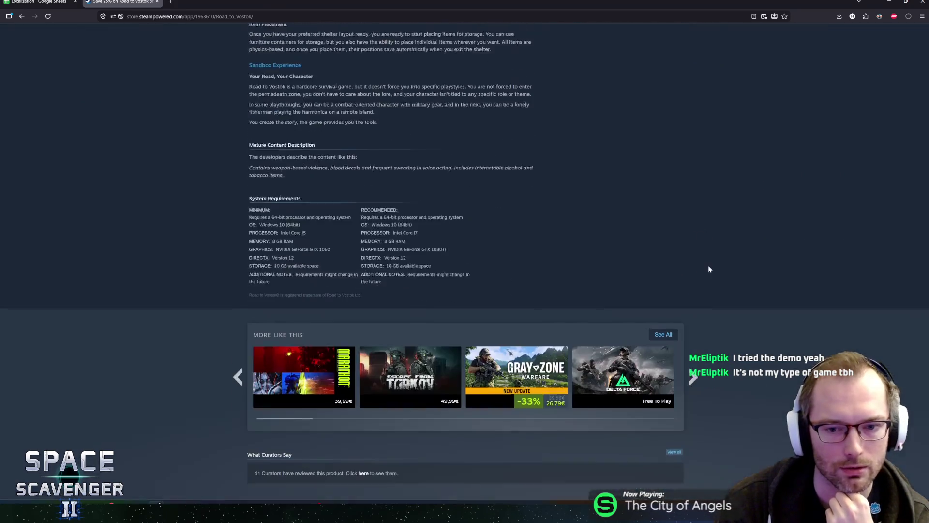
middle_click(684, 224)
key("Home")
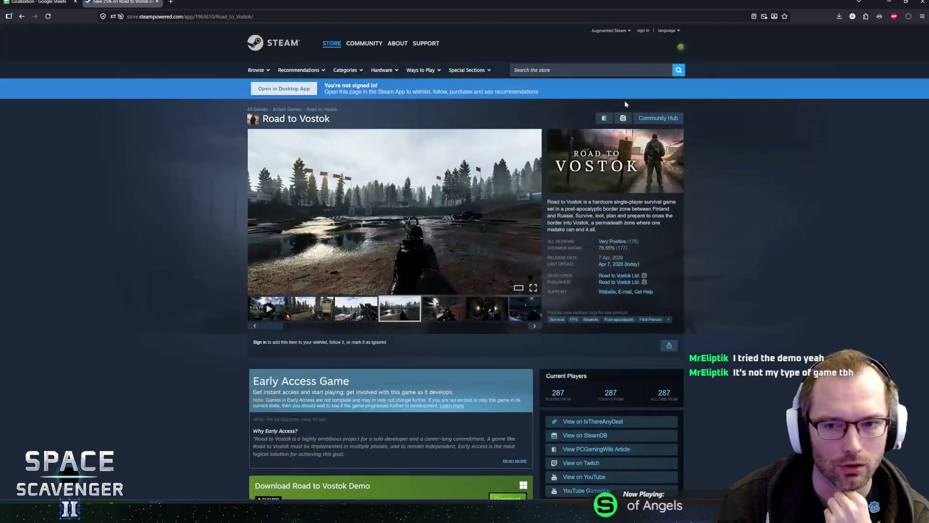
mouse_move(616, 245)
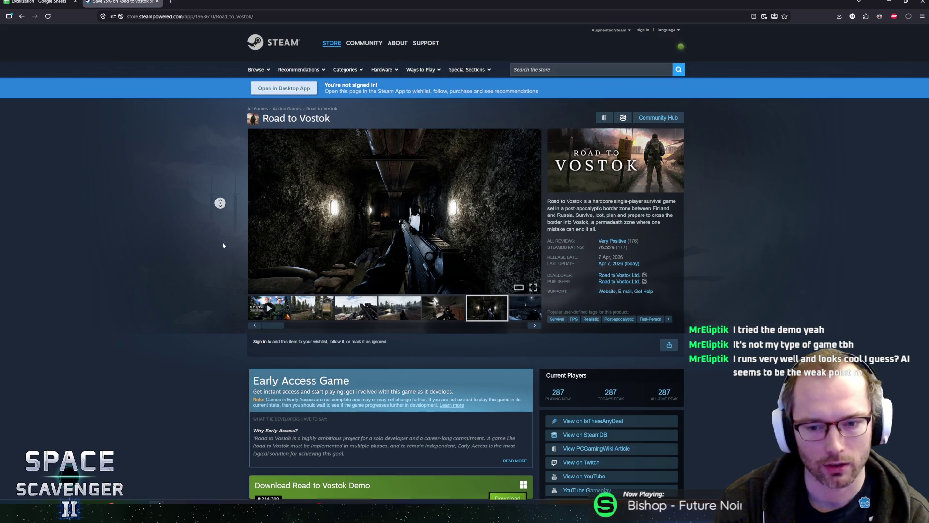
scroll(215, 203, "down", 20)
scroll(203, 305, "down", 10)
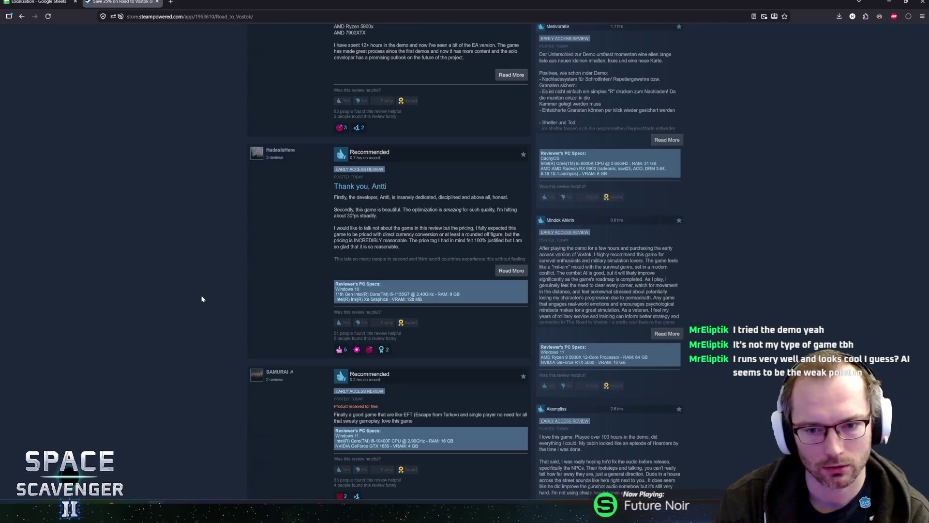
scroll(193, 248, "up", 5)
scroll(208, 265, "down", 15)
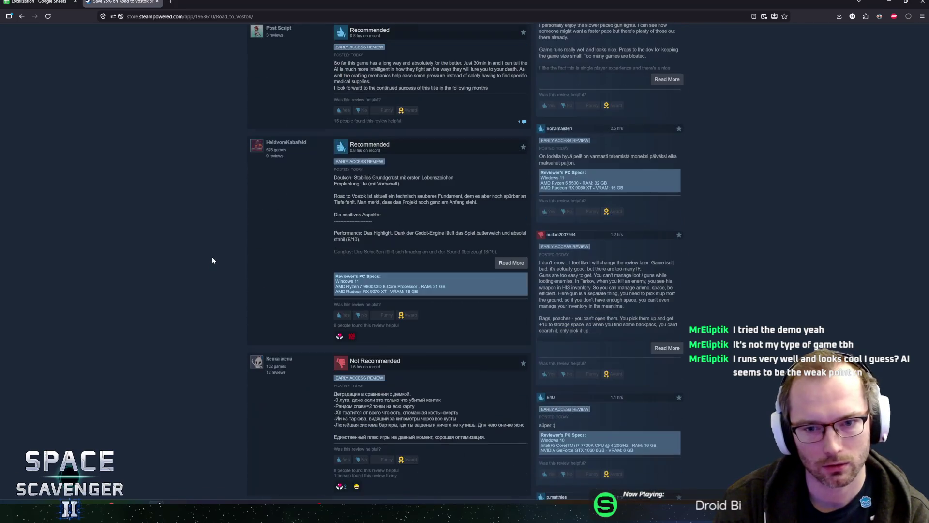
scroll(212, 259, "down", 8)
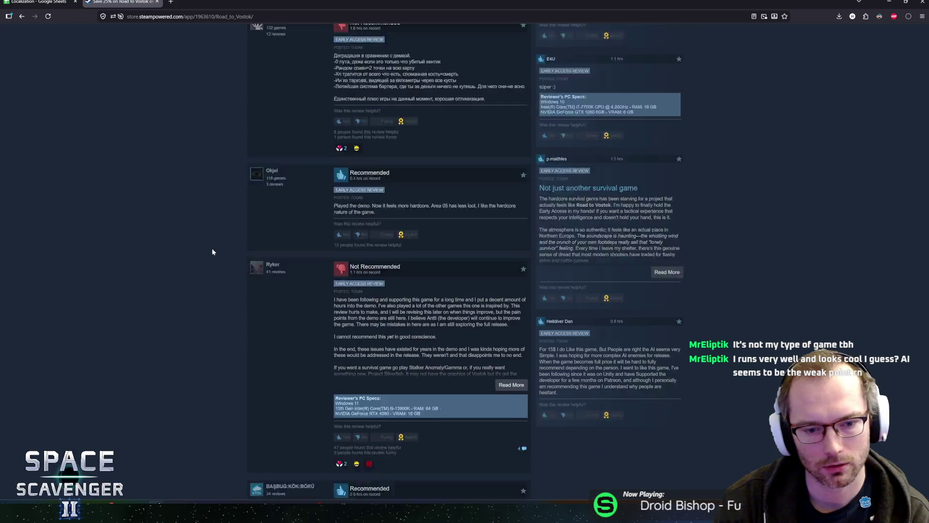
scroll(220, 208, "down", 2)
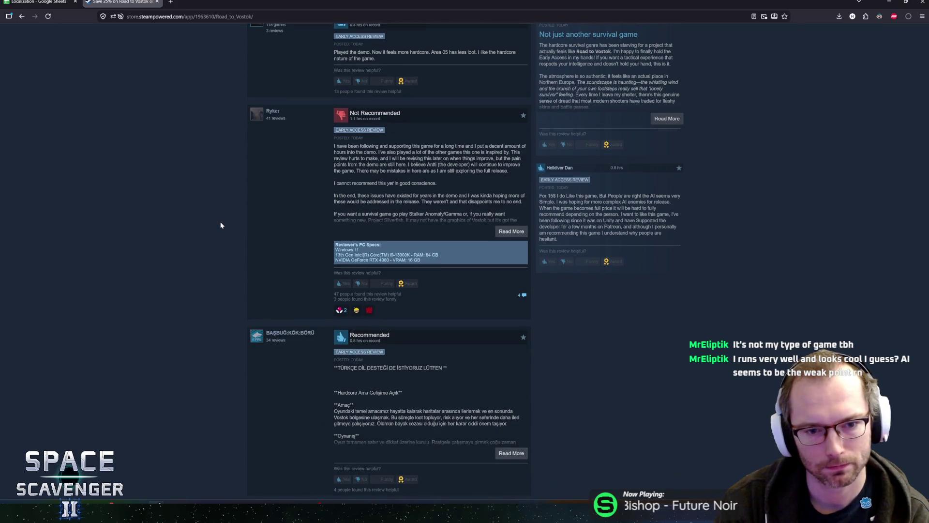
middle_click(209, 309)
key("ctrl+shift+Tab")
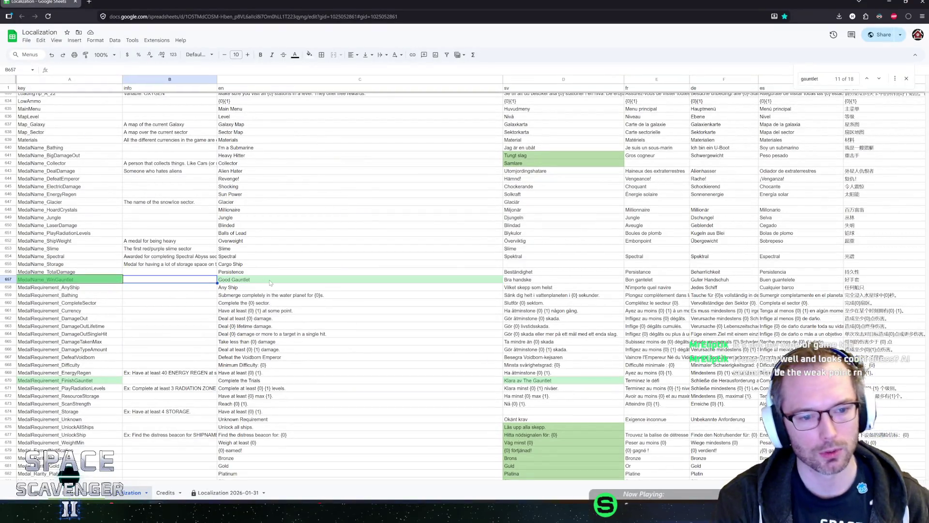
- Review the Any Ship, Daily Challenge and score multiplier strings in English and Swedish
left_click(280, 284)
scroll(311, 335, "down", 7)
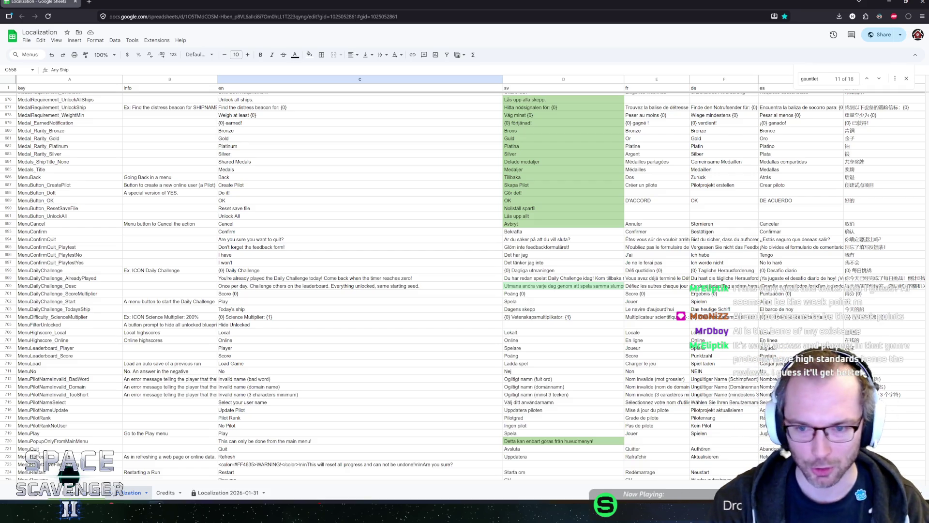
left_click(535, 272)
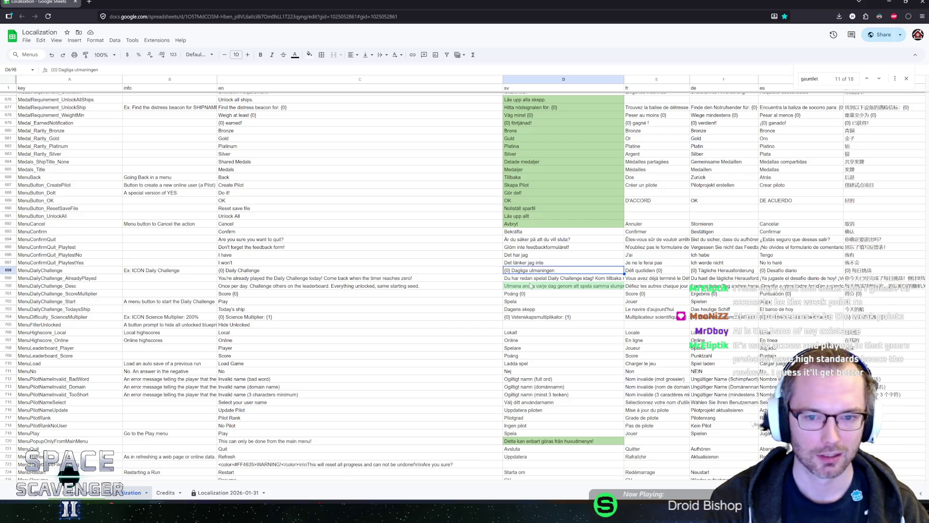
left_click(530, 286)
left_click(529, 297)
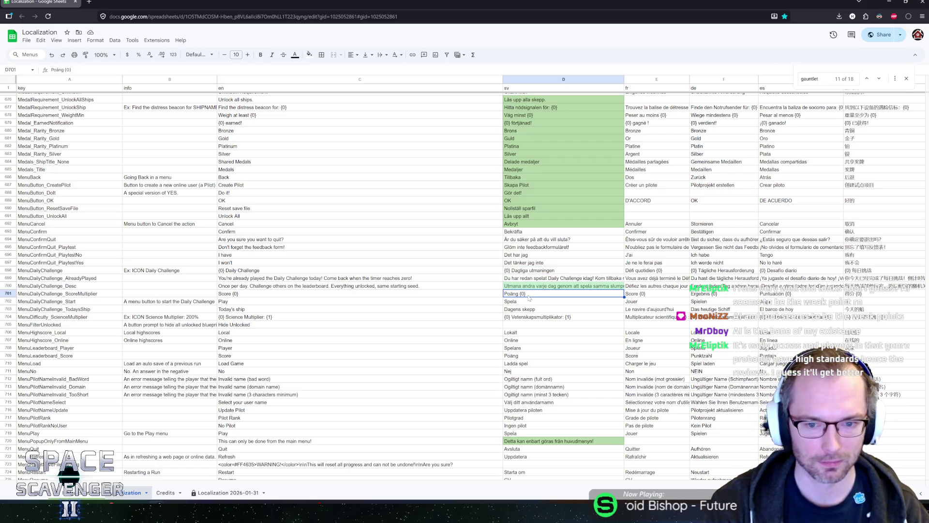
scroll(529, 298, "down", 3)
scroll(529, 298, "down", 5)
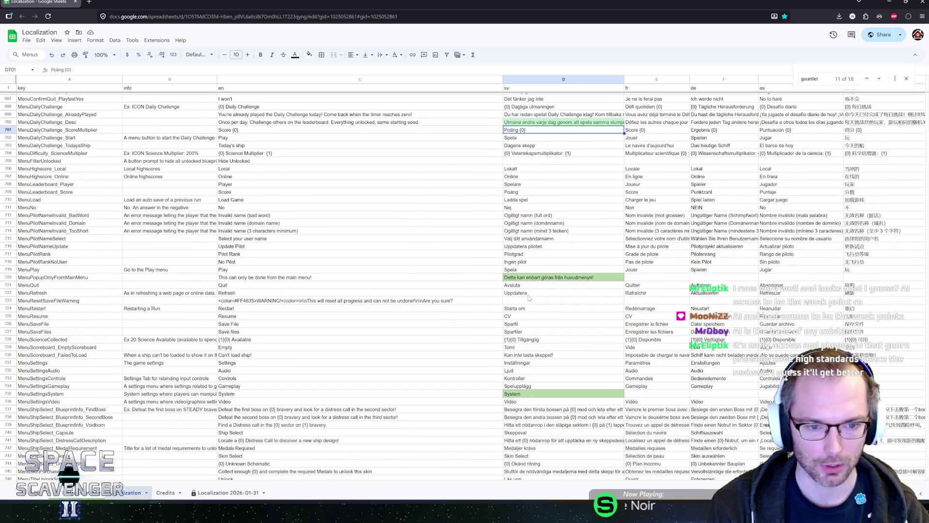
- Look at the reset-save warning without changing it, then go to Gauntlet match 12
left_click(377, 299)
double_click(368, 296)
key("Left")
key("Left")
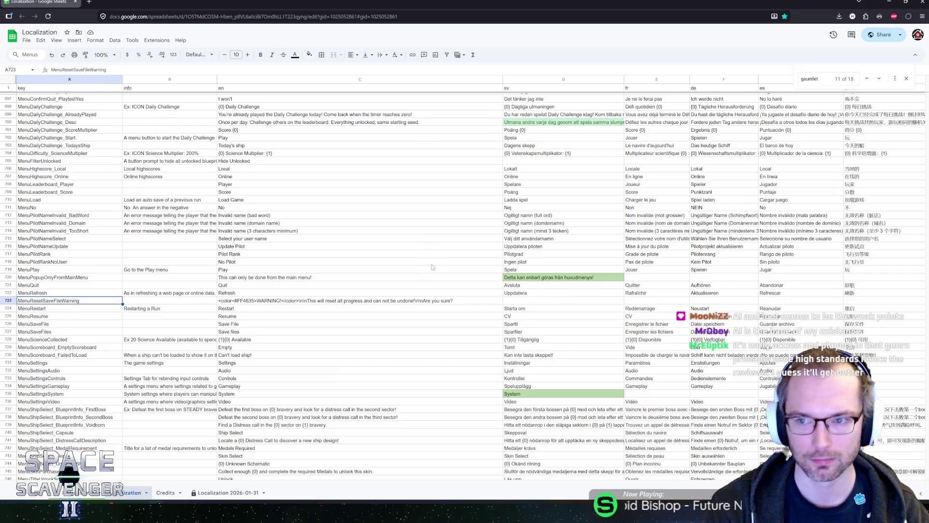
left_click(880, 80)
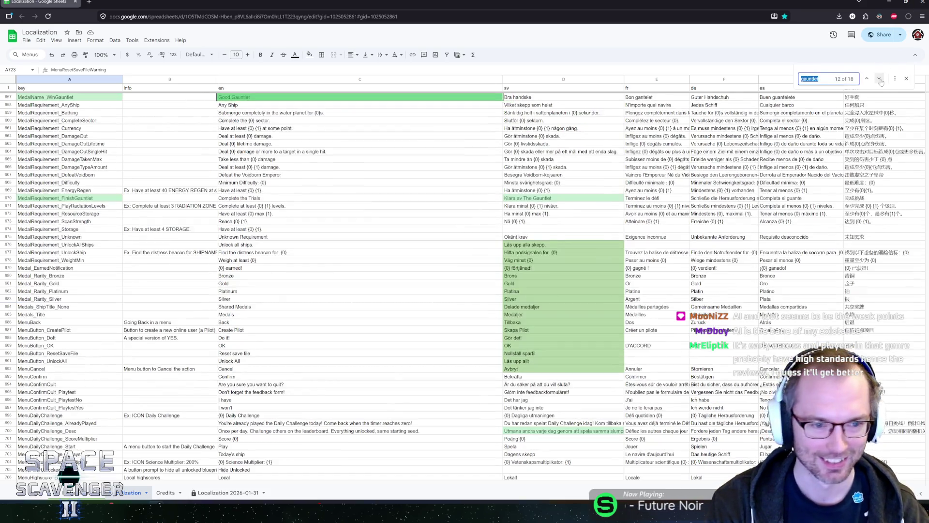
- Step through the remaining Gauntlet matches to the last one and end the search
left_click(880, 79)
left_click(880, 78)
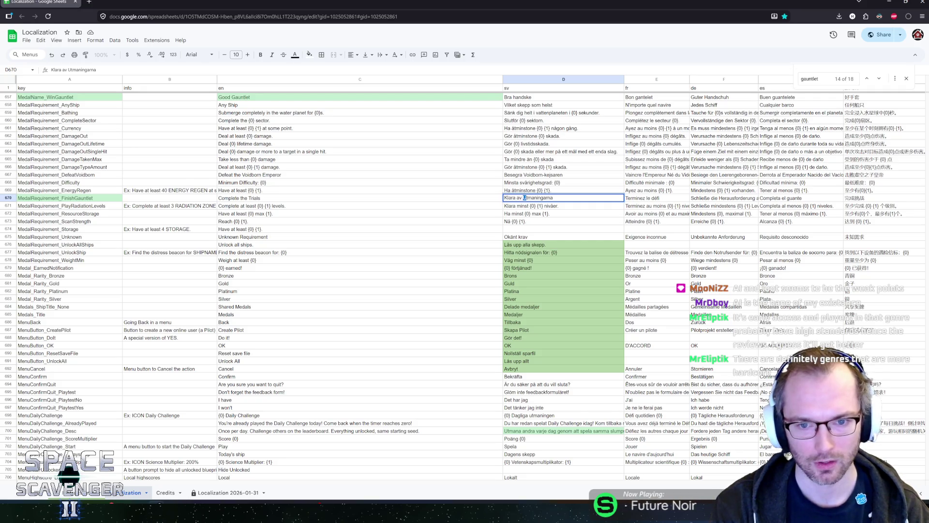
left_click(880, 79)
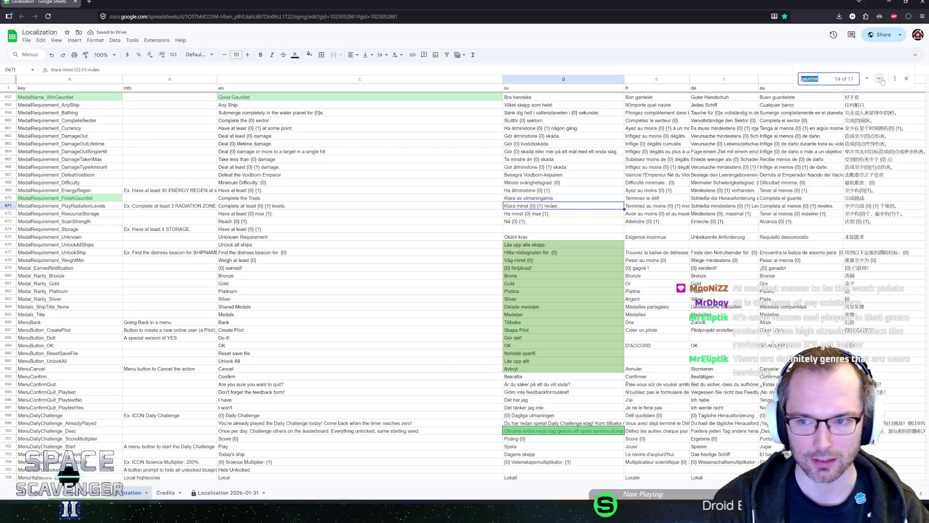
left_click(880, 79)
left_click(880, 79)
left_click(880, 79)
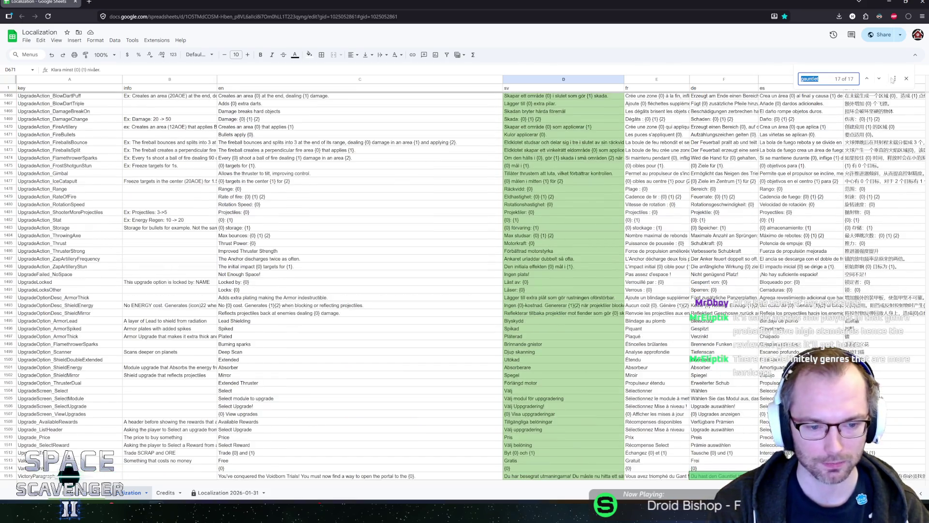
left_click(906, 79)
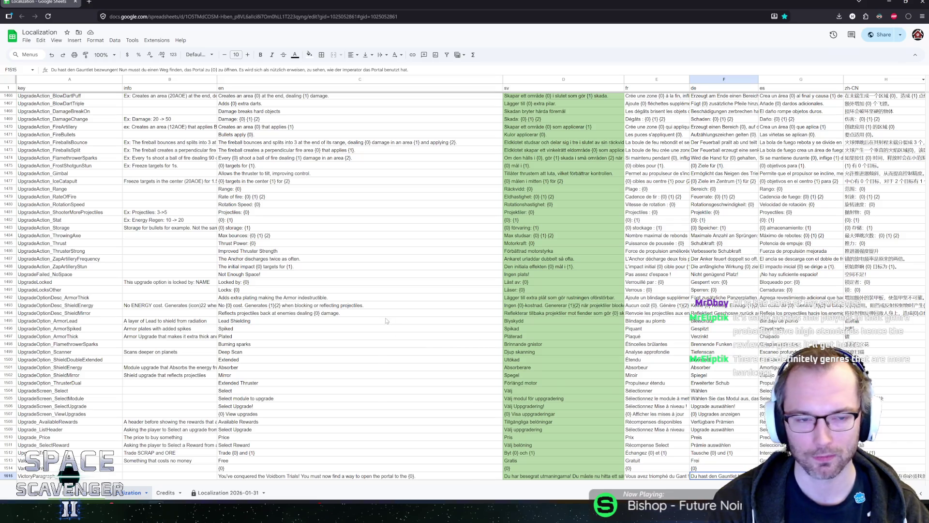
- Select the locked-upgrade description cell, minimise the browser, and close Unity's Localization Editor
left_click(172, 285)
scroll(172, 286, "down", 5)
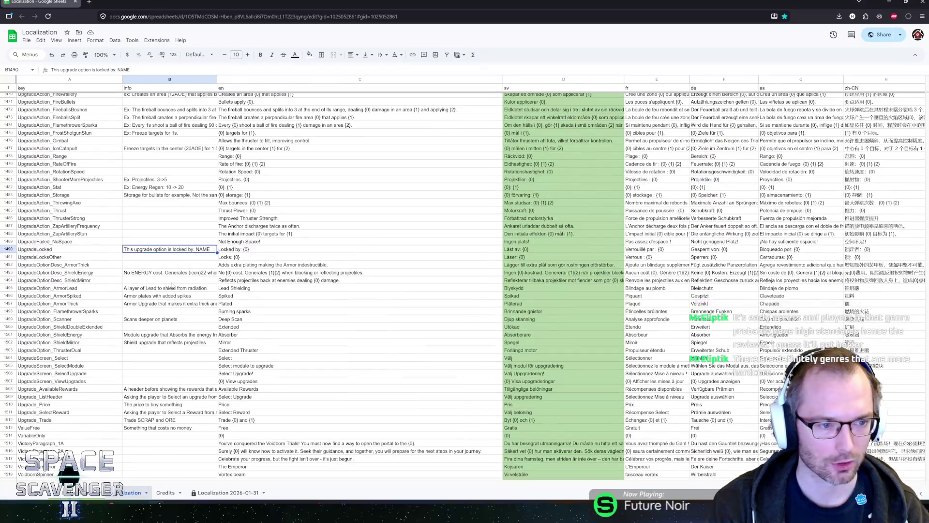
scroll(171, 286, "up", 2)
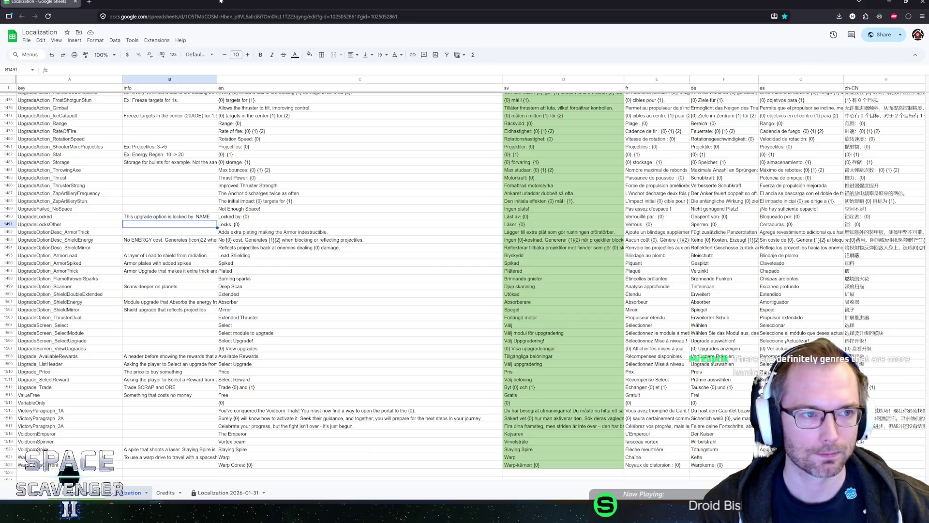
left_click(889, 2)
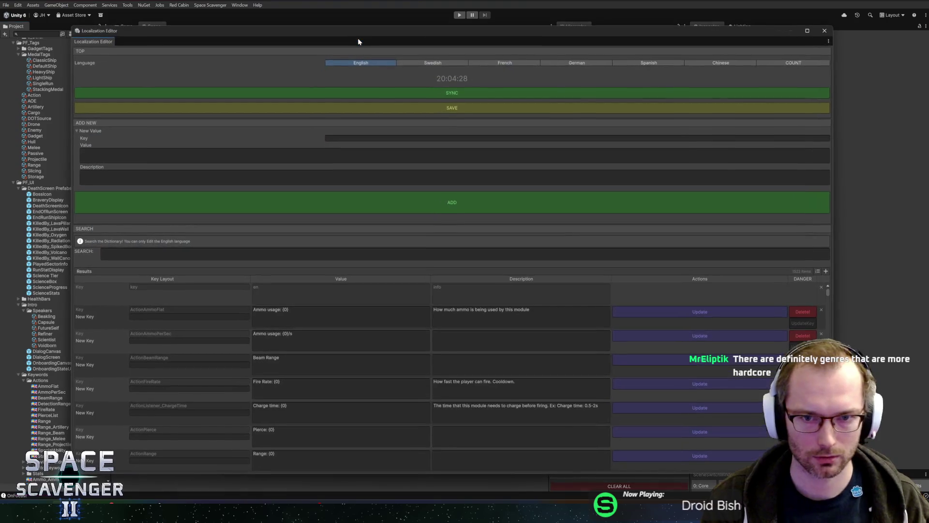
left_click(823, 30)
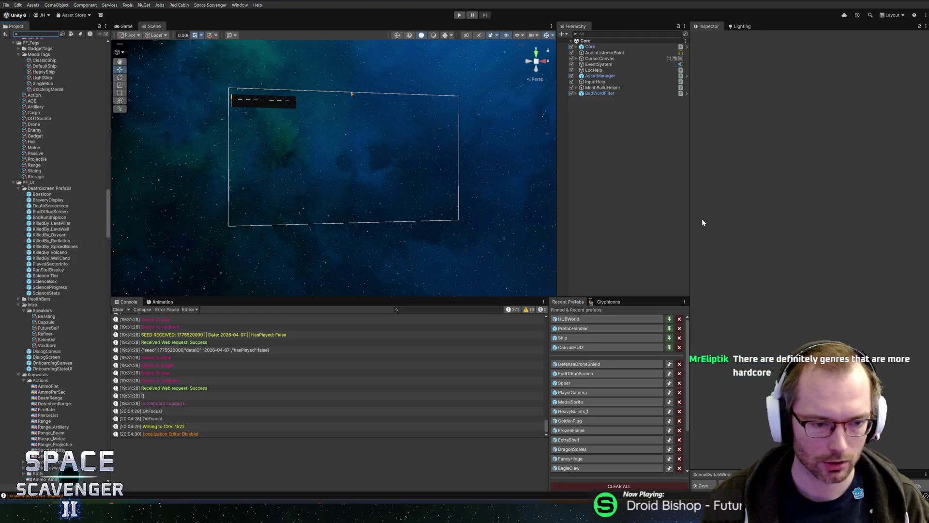
left_click(165, 426)
left_click(165, 434)
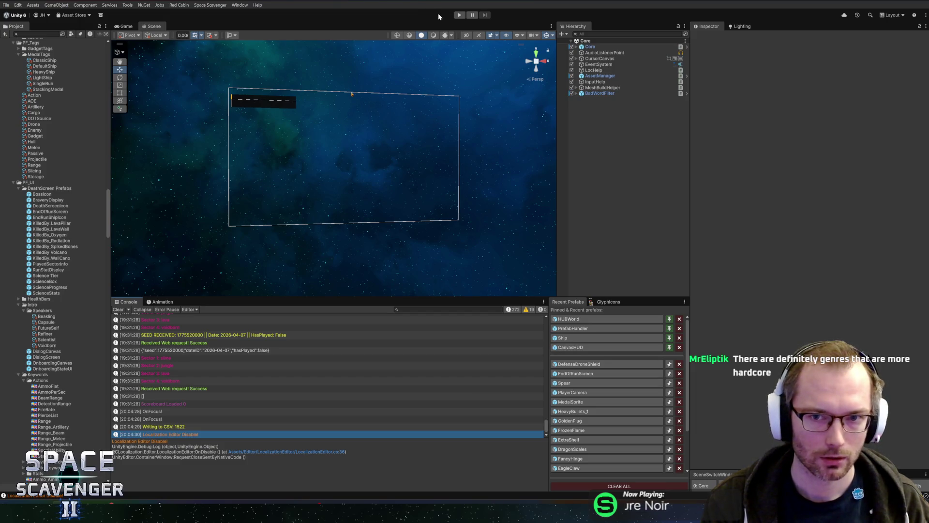
- Start Play mode and maximise the Game view to show the Chinese hub
left_click(461, 16)
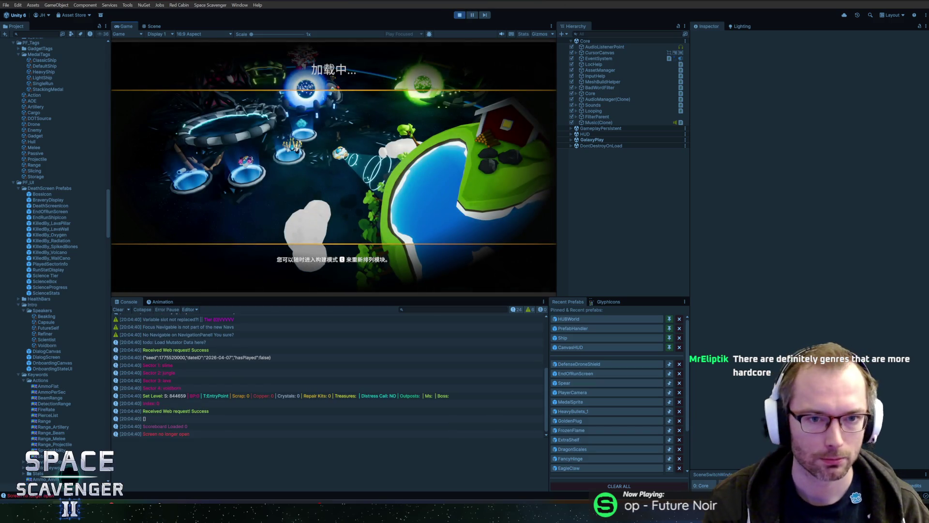
double_click(124, 26)
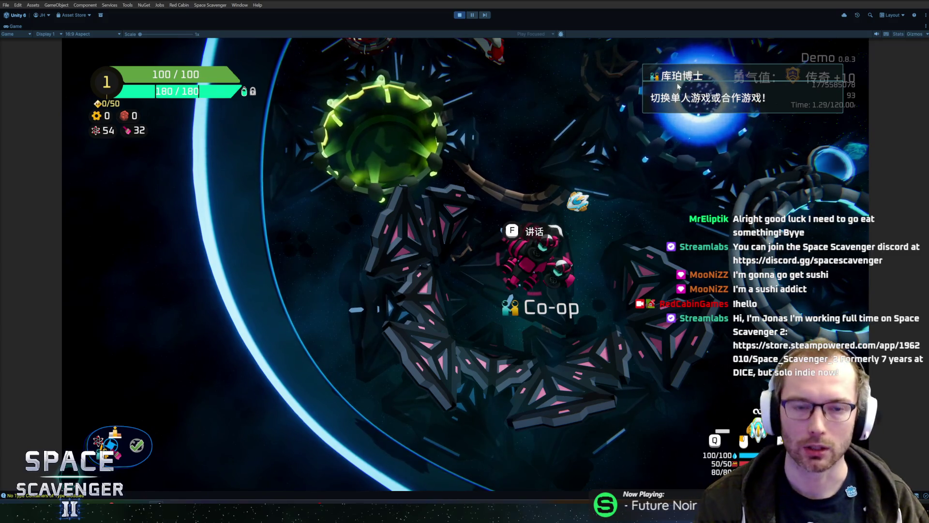
- Fly around the hub and check the science research menu, leaving without buying
key("w")
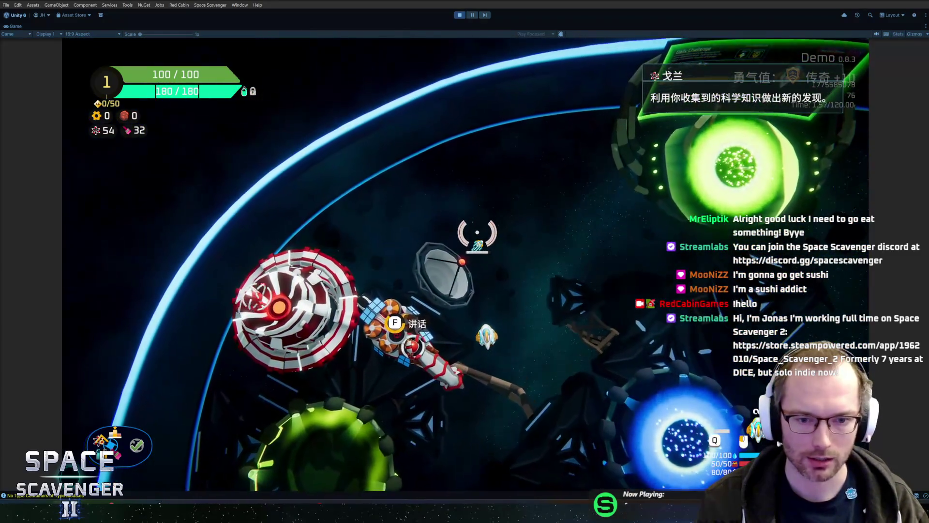
key("f")
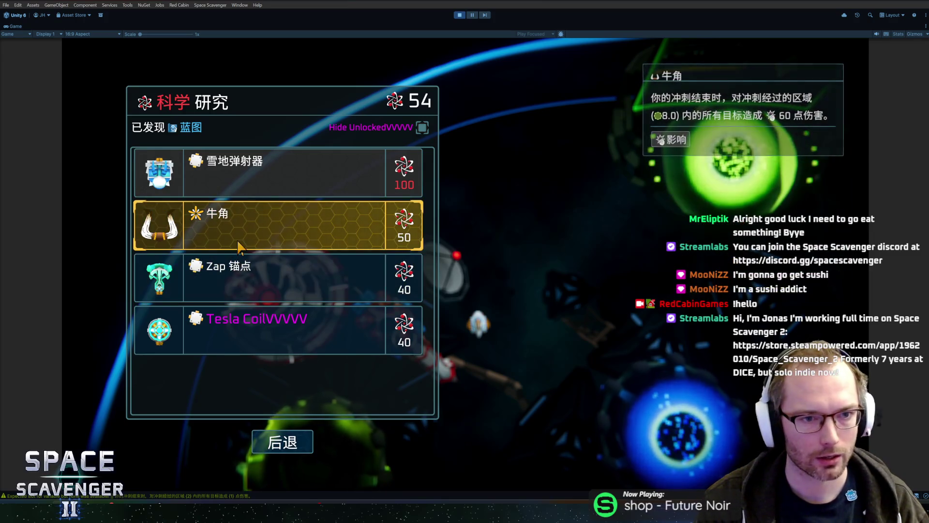
key("Escape")
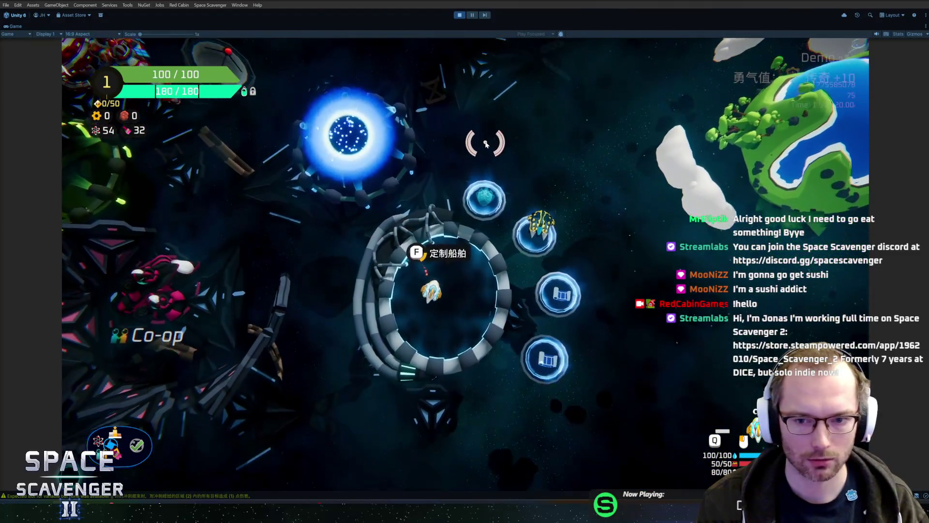
- At the ship station, view the 奖牌 medals, select the second ship type, then close the menu
key("f")
scroll(286, 237, "down", 5)
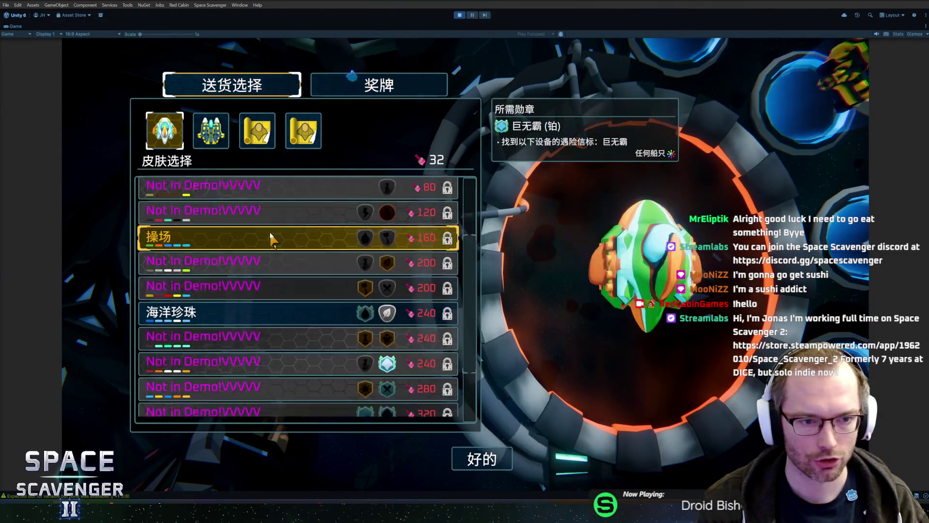
scroll(291, 339, "up", 5)
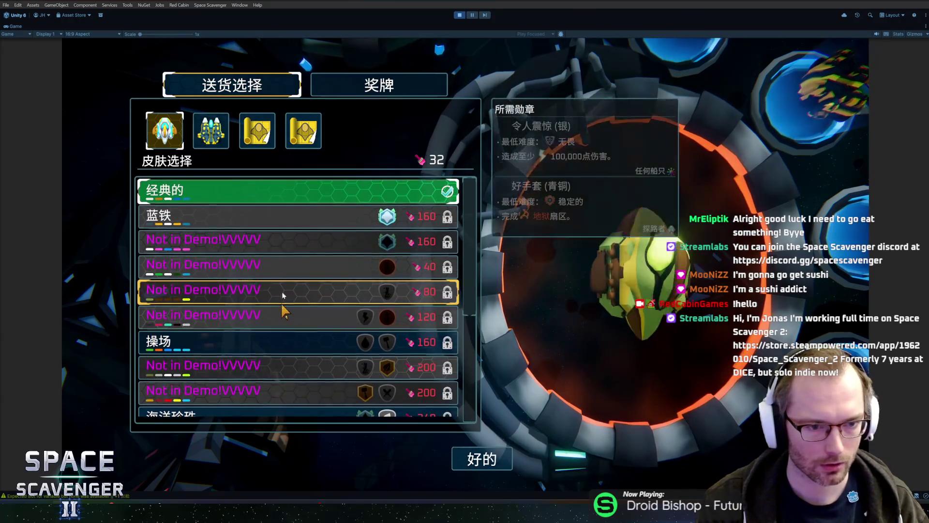
left_click(438, 89)
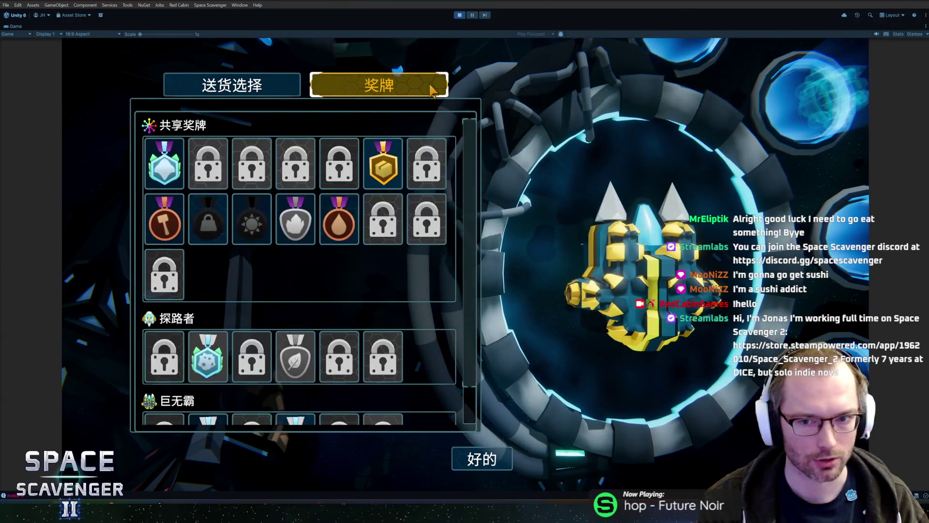
left_click(233, 86)
scroll(240, 248, "down", 5)
scroll(239, 264, "up", 2)
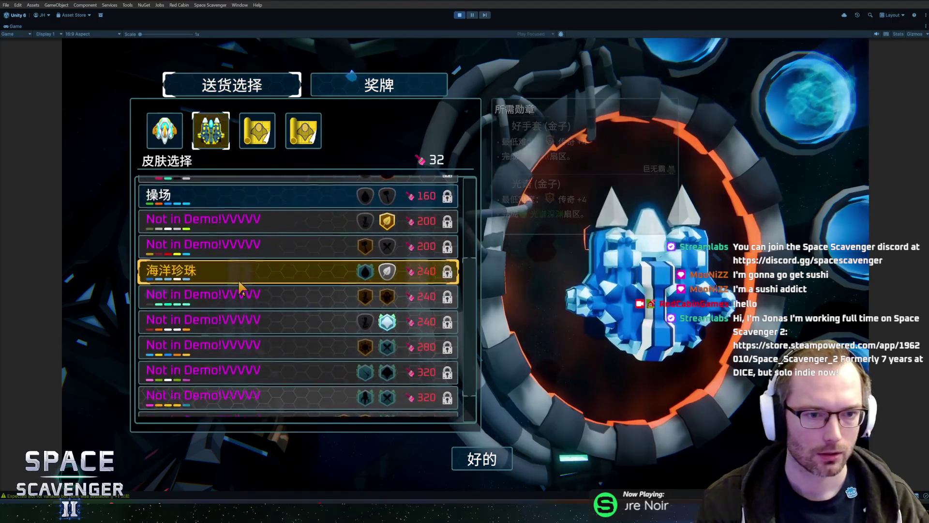
left_click(238, 280)
left_click(465, 303)
left_click(481, 459)
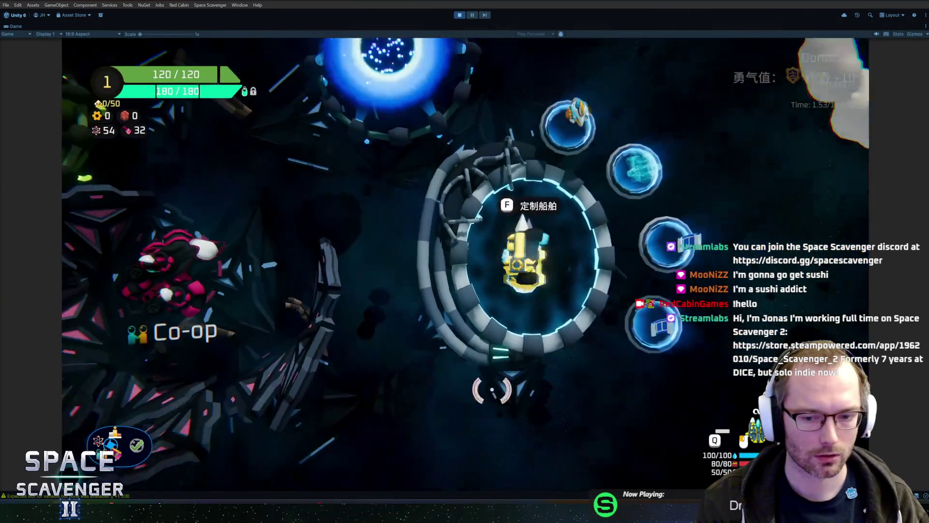
- Fly onto the blue portal and launch a run at Legend +10 courage
key("s")
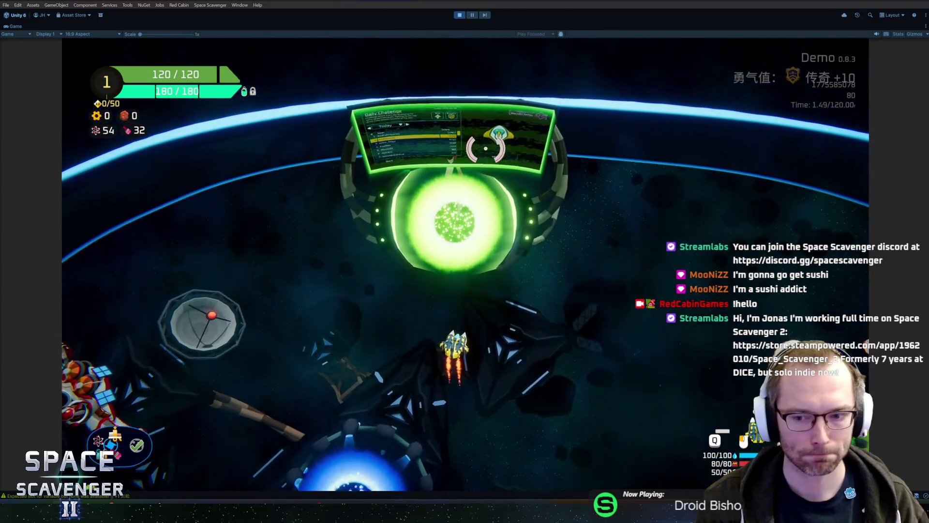
key("f")
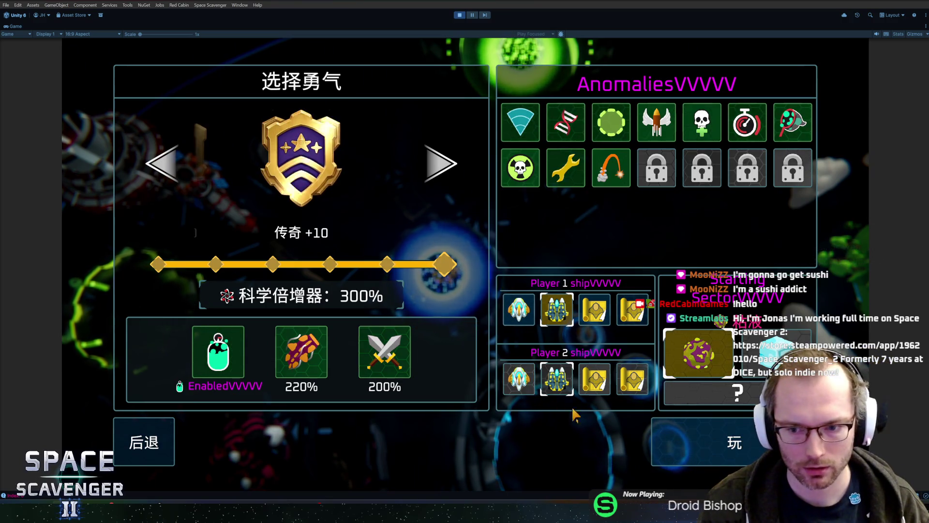
left_click(713, 445)
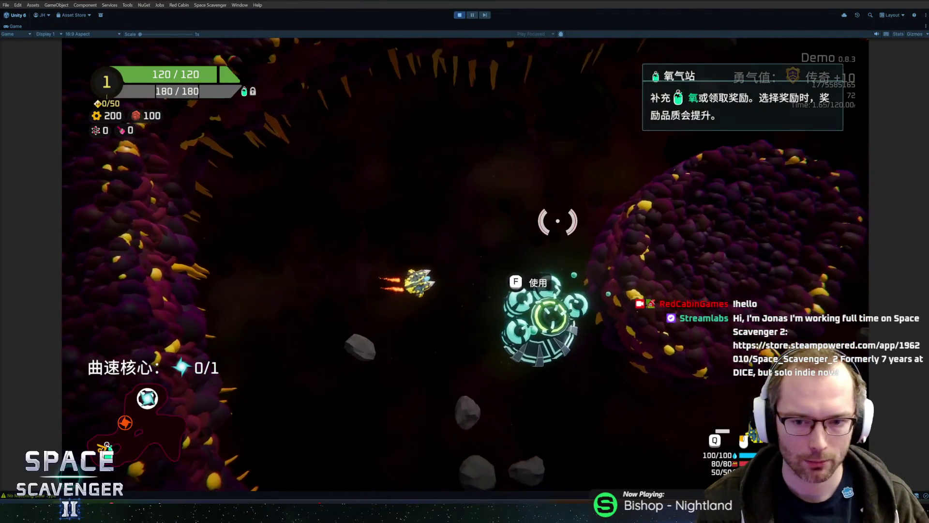
- Take the oxygen station's 34 XP reward, then fly through the cave clearing asteroids and enemies
key("f")
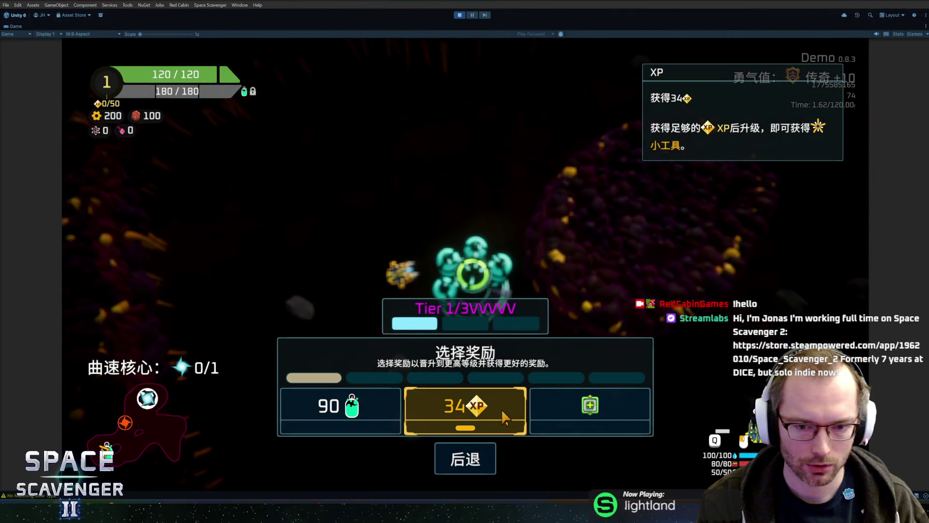
left_click(505, 408)
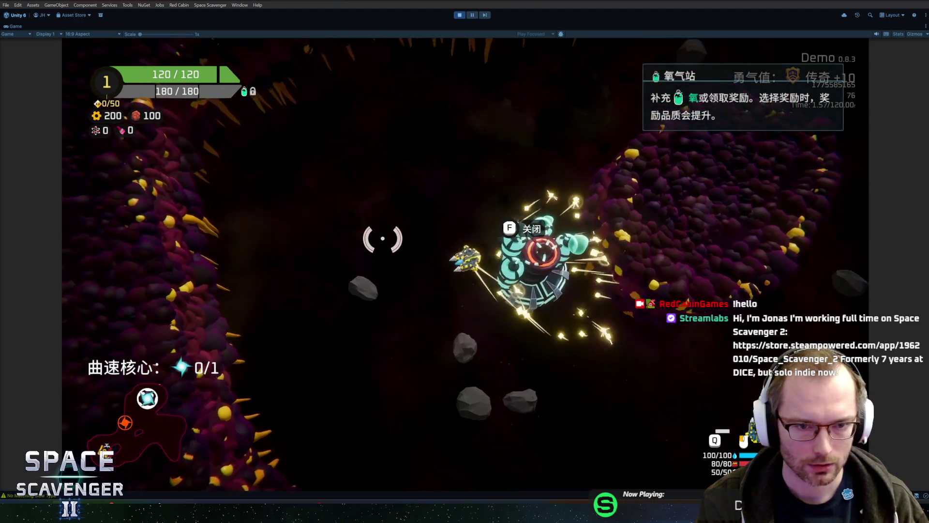
key("d")
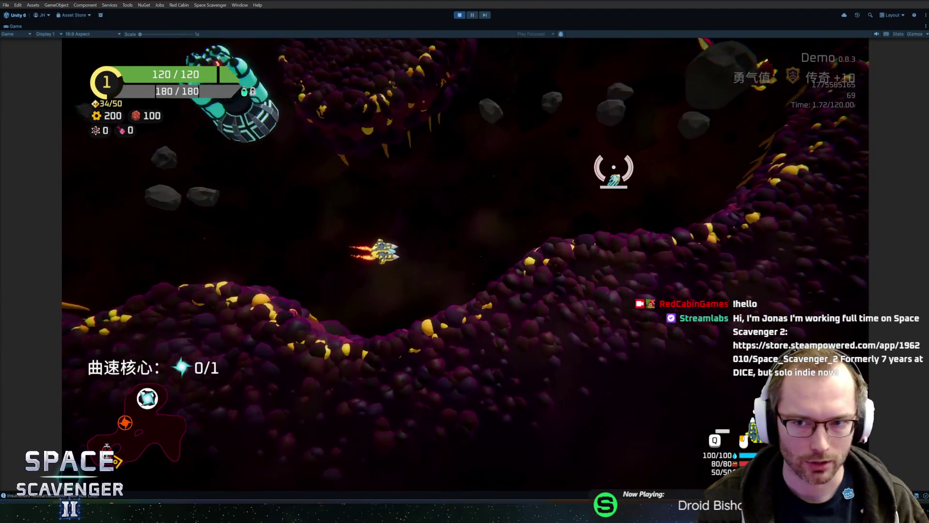
left_click(606, 162)
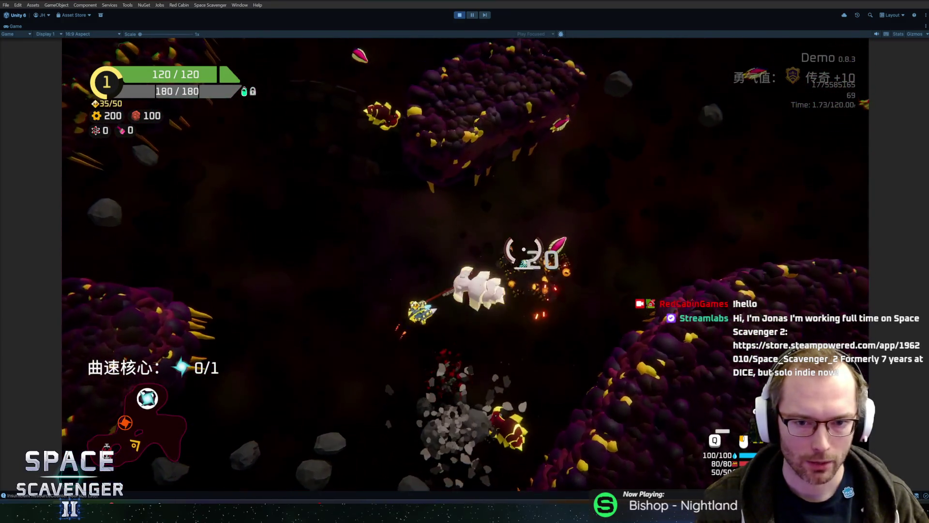
key("s")
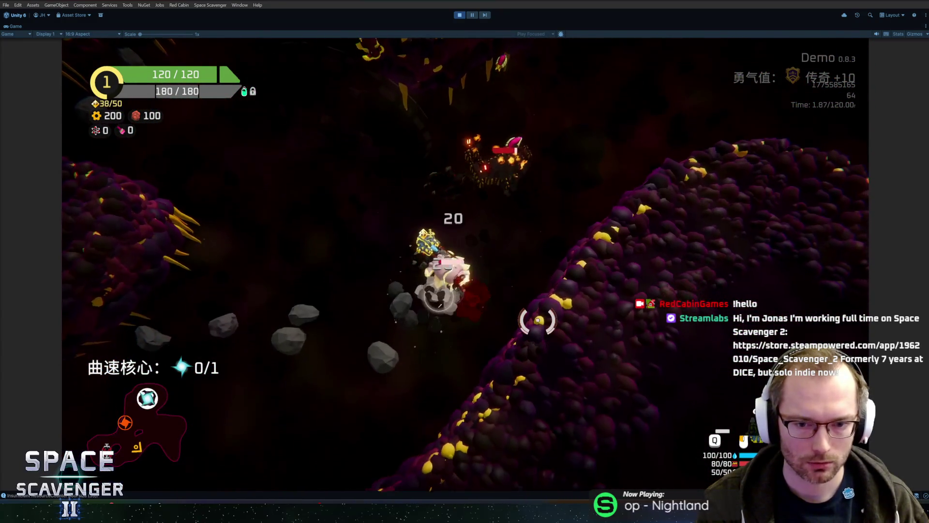
left_click(499, 119)
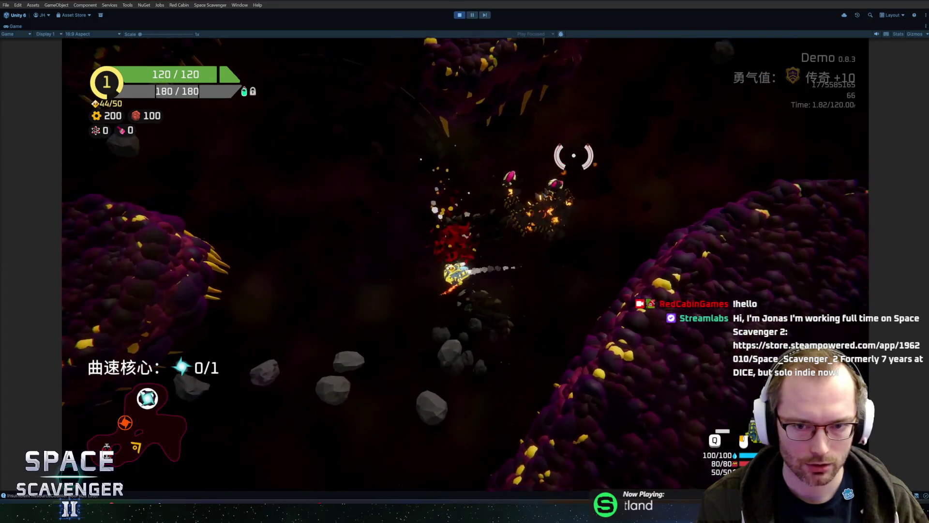
key("w")
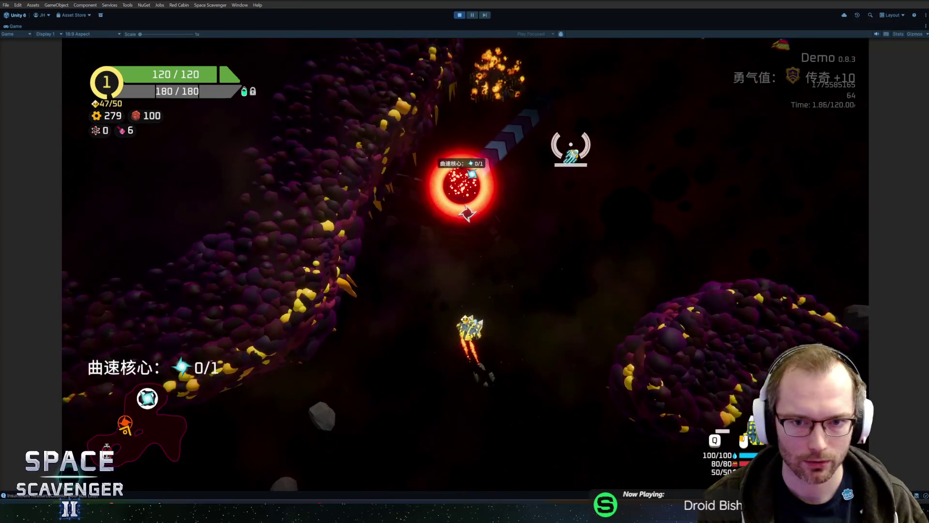
key("w")
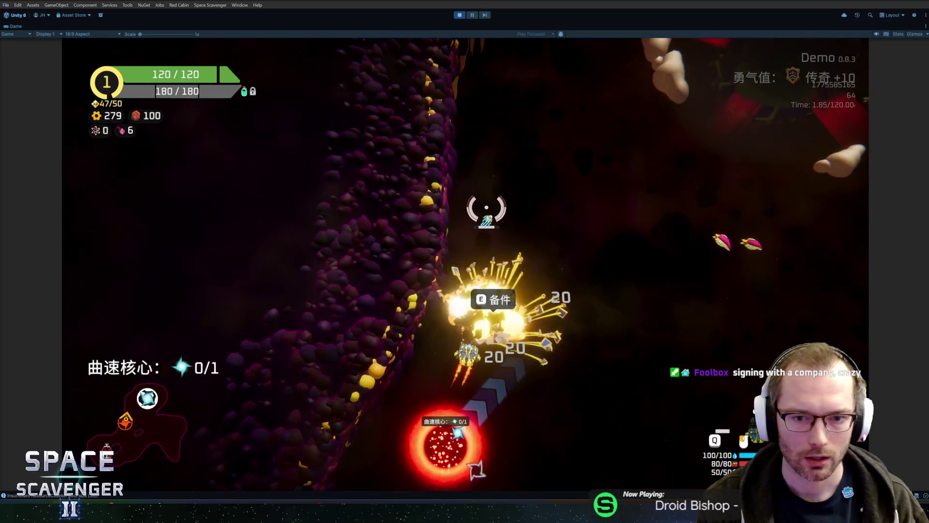
- Buy the middle 堵塞 module option and attach it to the ship
key("e")
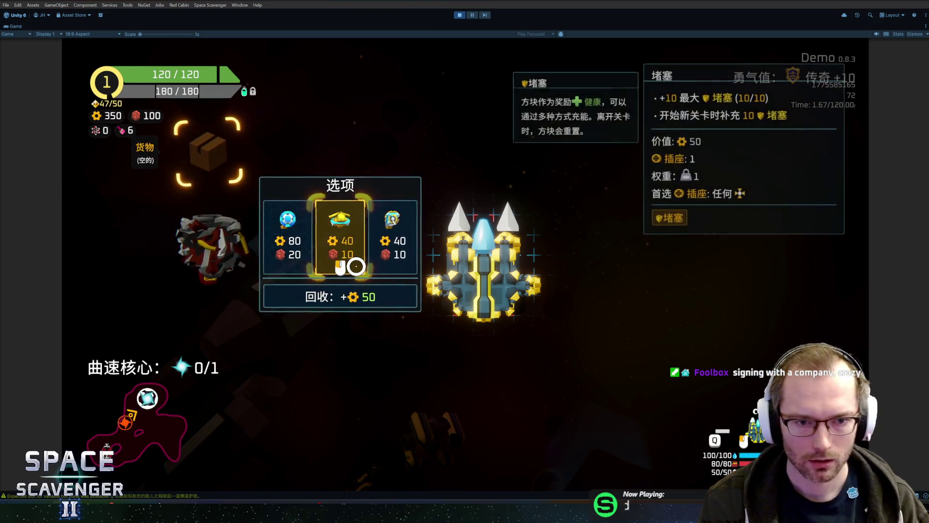
left_click(340, 241)
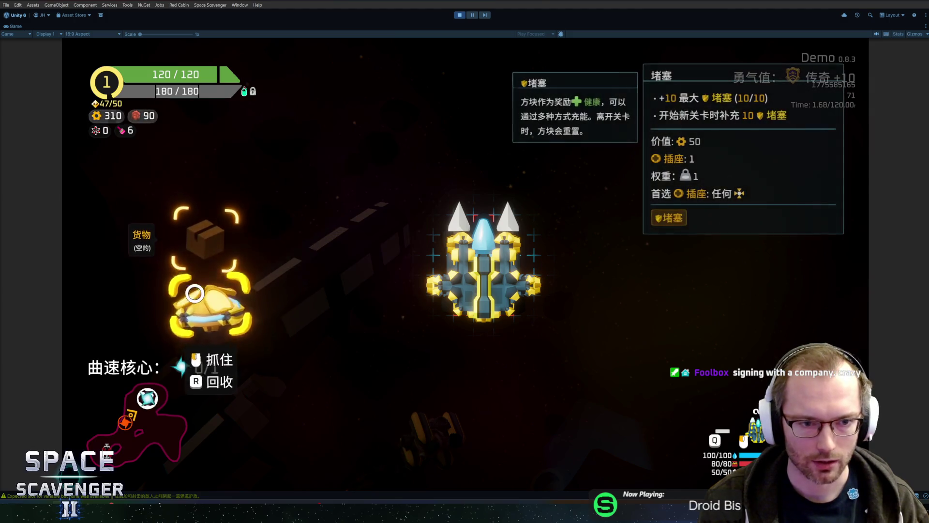
left_click_drag(208, 310, 417, 268)
left_click(462, 310)
key("e")
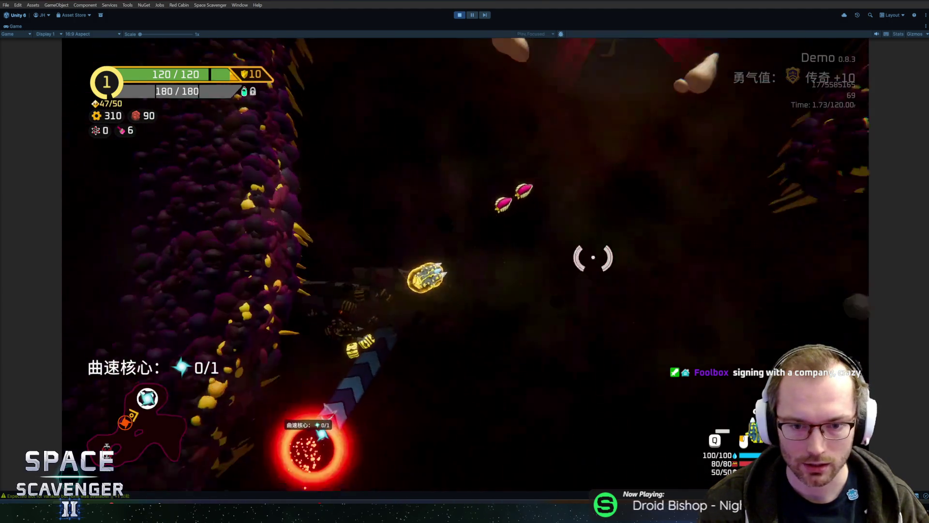
- Defeat the boss and choose the middle level-up upgrade card
key("w")
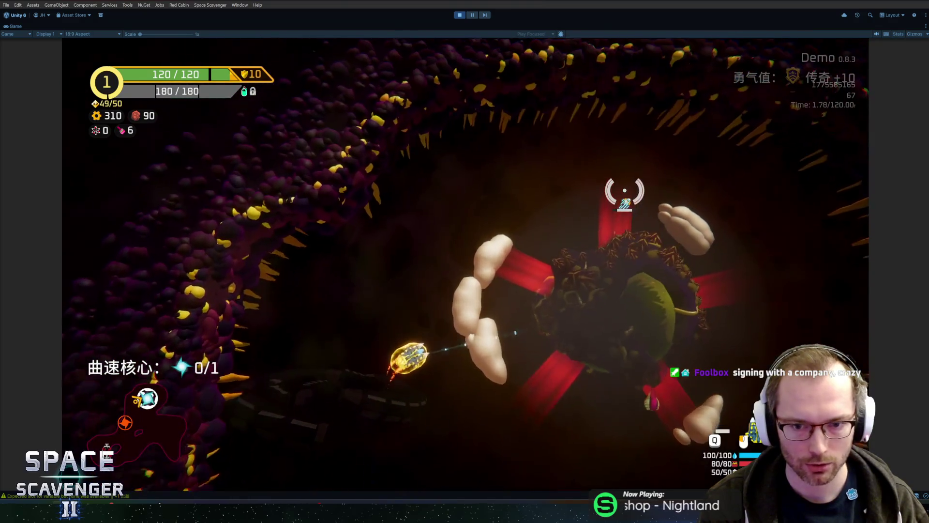
key("w")
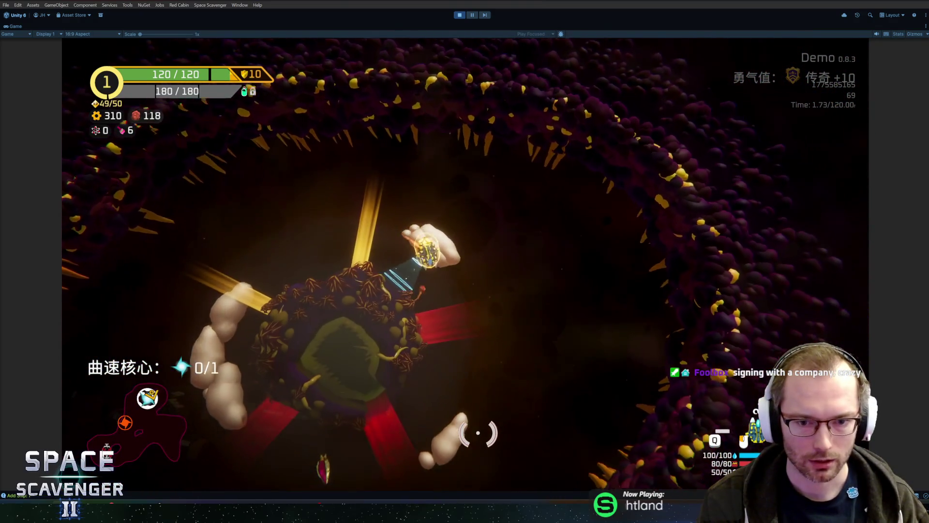
key("w")
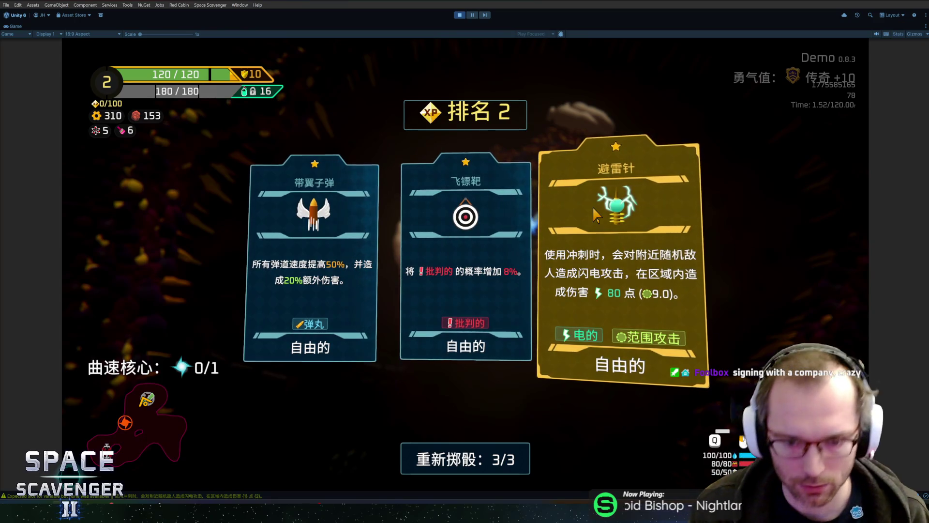
left_click(499, 223)
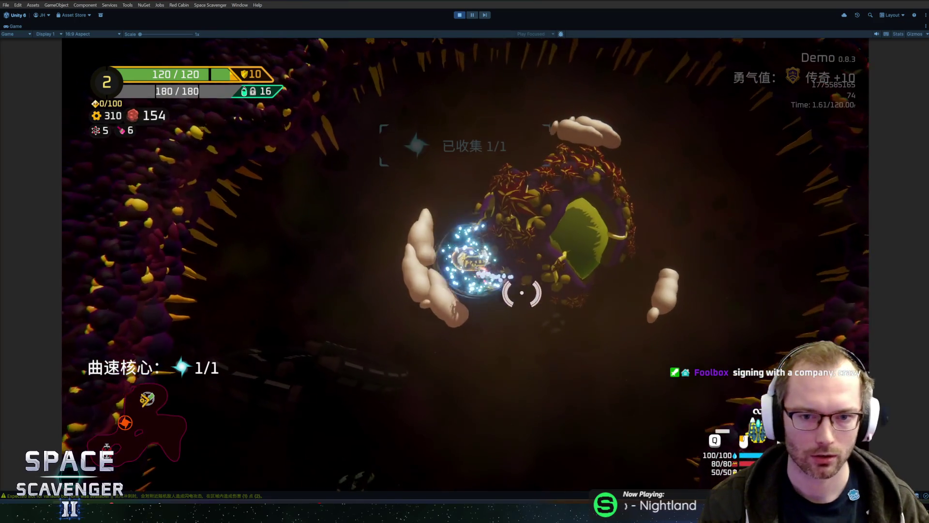
- Fly through the cave destroying enemies and collect the gold pod
key("w")
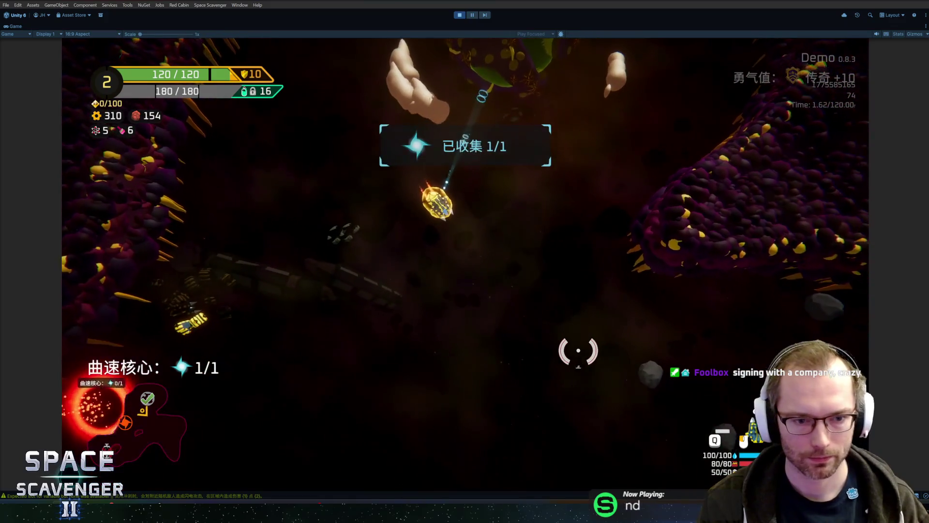
key("w")
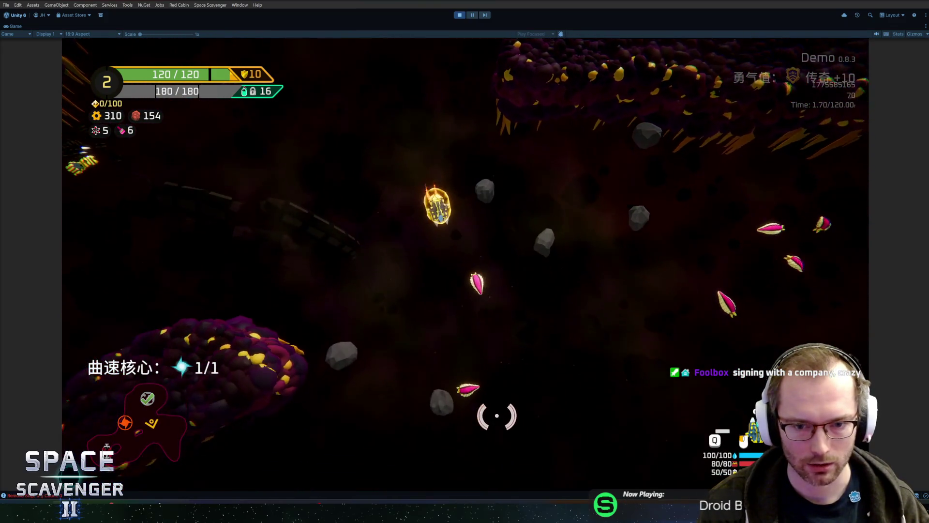
key("w")
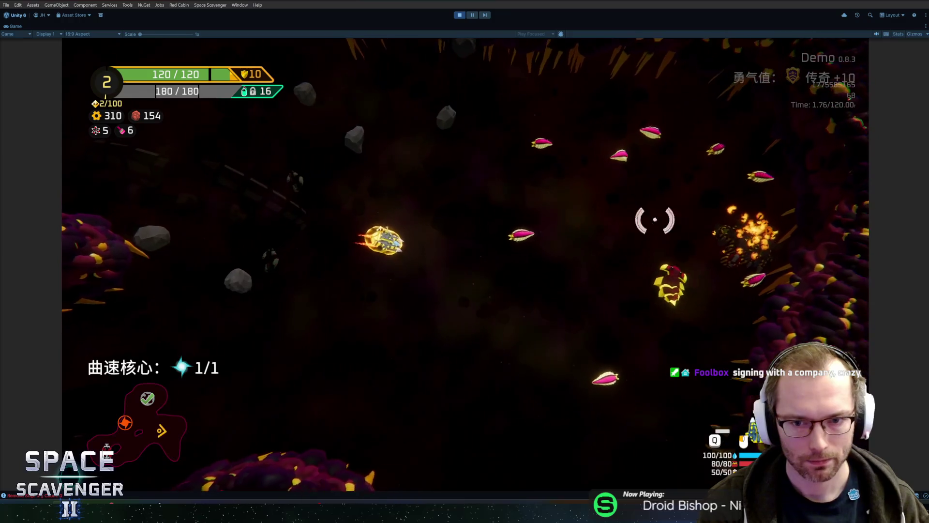
key("w")
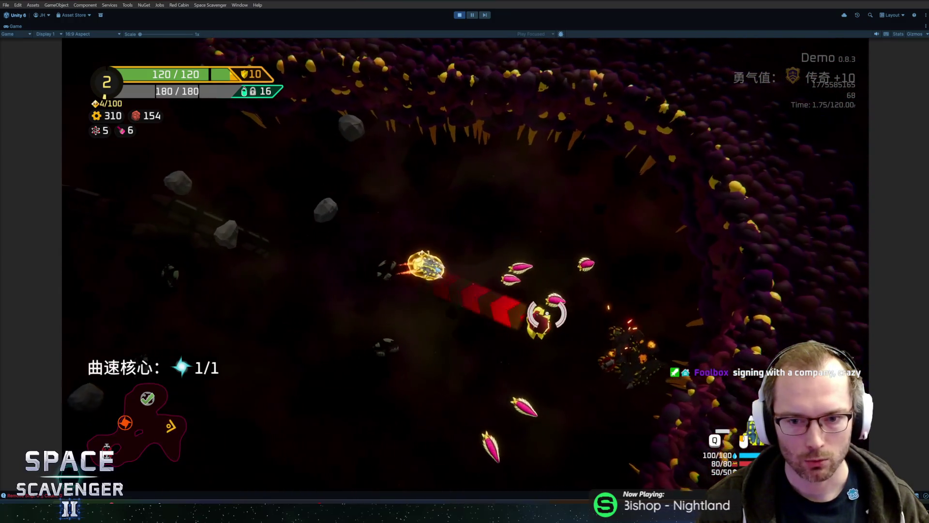
key("w")
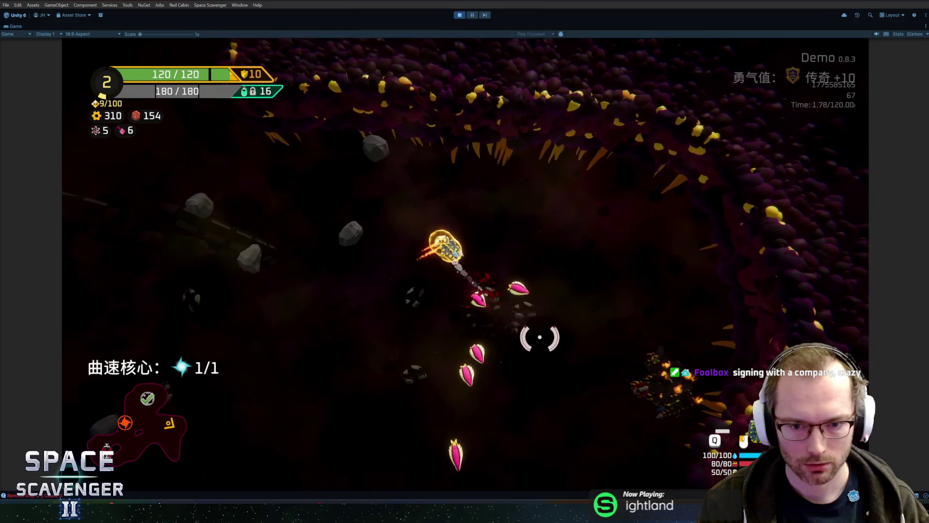
key("w")
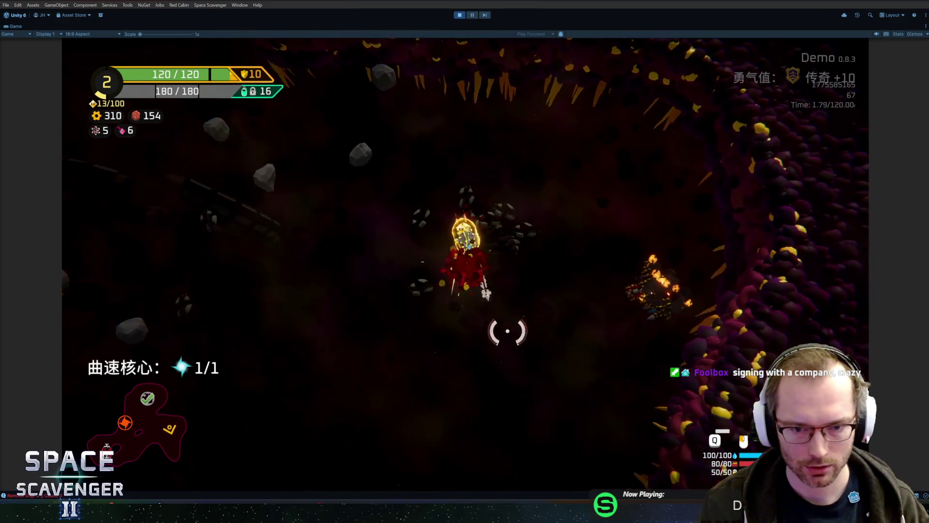
key("w")
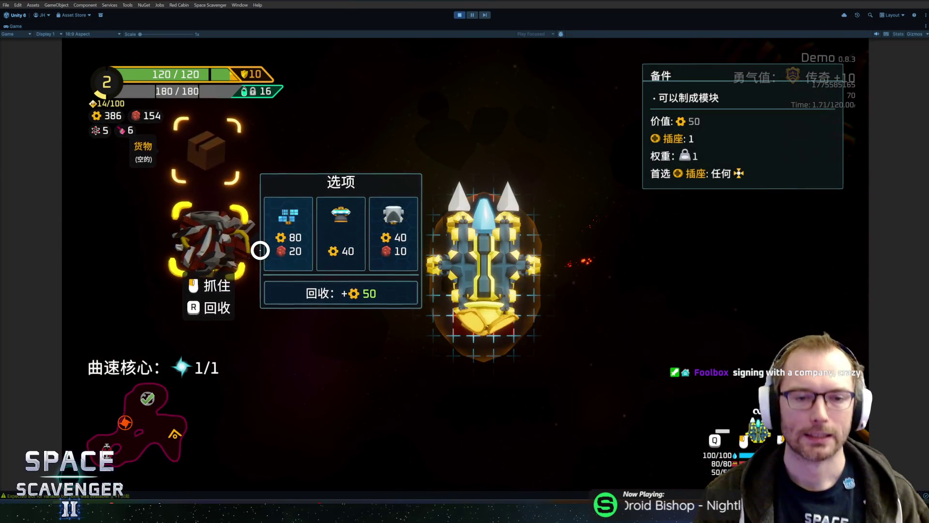
- Buy the hammer and fit it onto the ship's left side
left_click(382, 261)
mouse_move(208, 271)
left_mouse_down()
mouse_move(405, 228)
mouse_move(425, 249)
left_mouse_up()
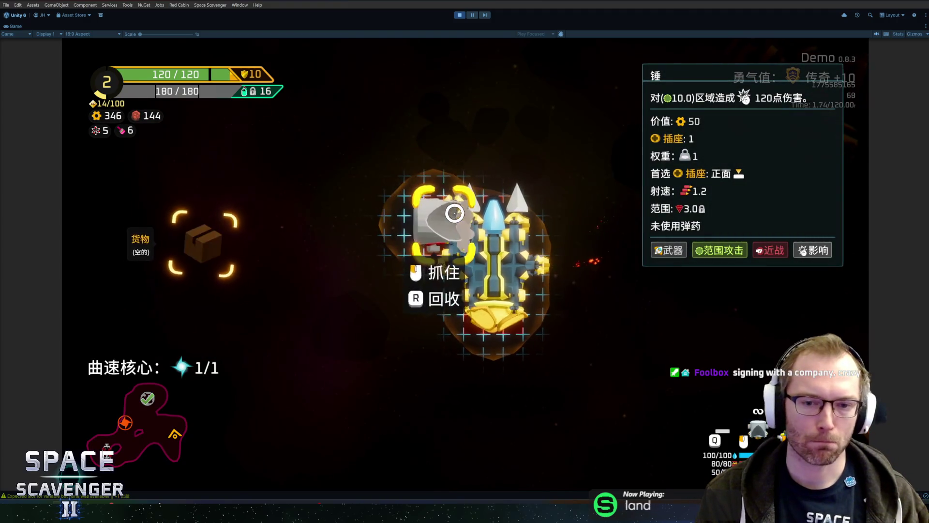
key("Tab")
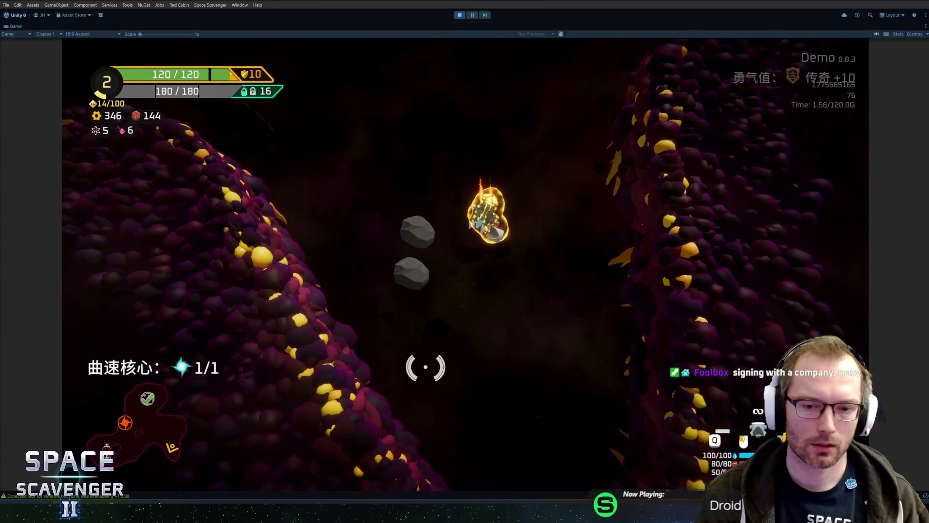
- Fly through the cavern and shoot the red warp core to exit the sector
key("s")
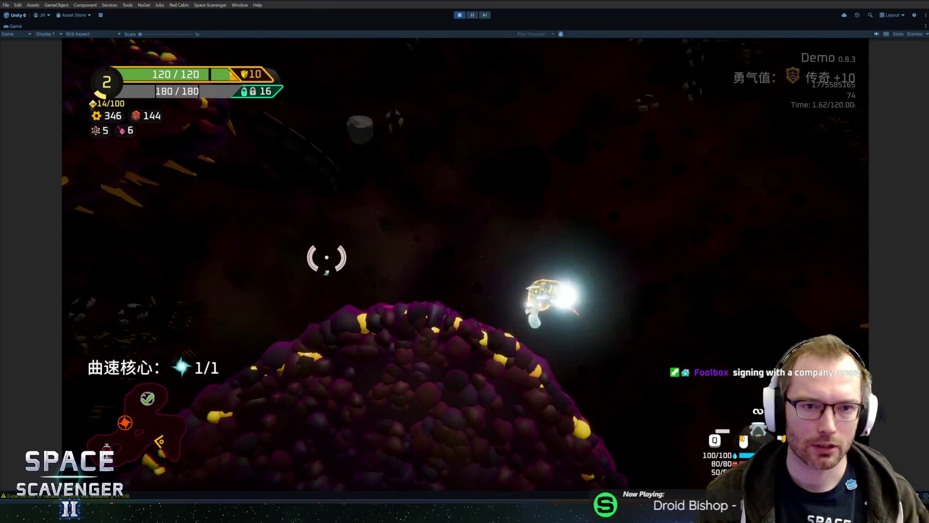
key("s")
left_click(349, 161)
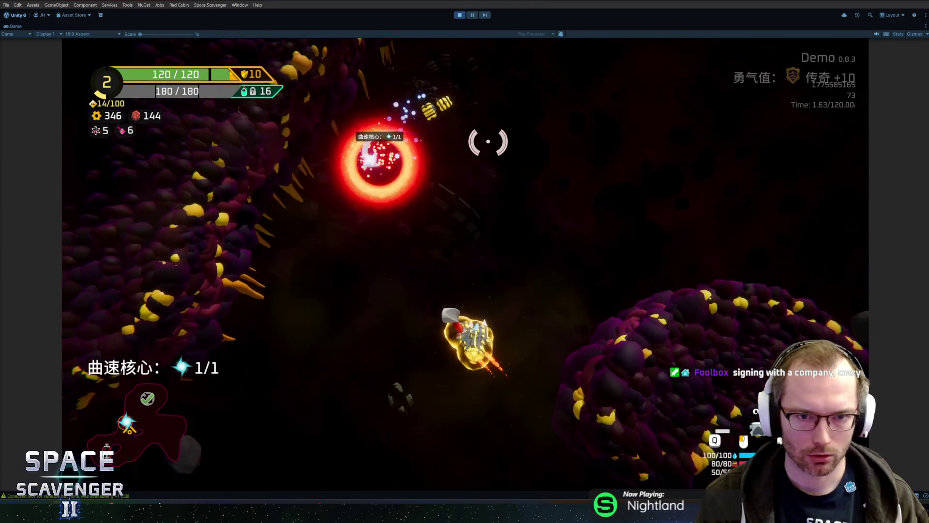
left_click(486, 142)
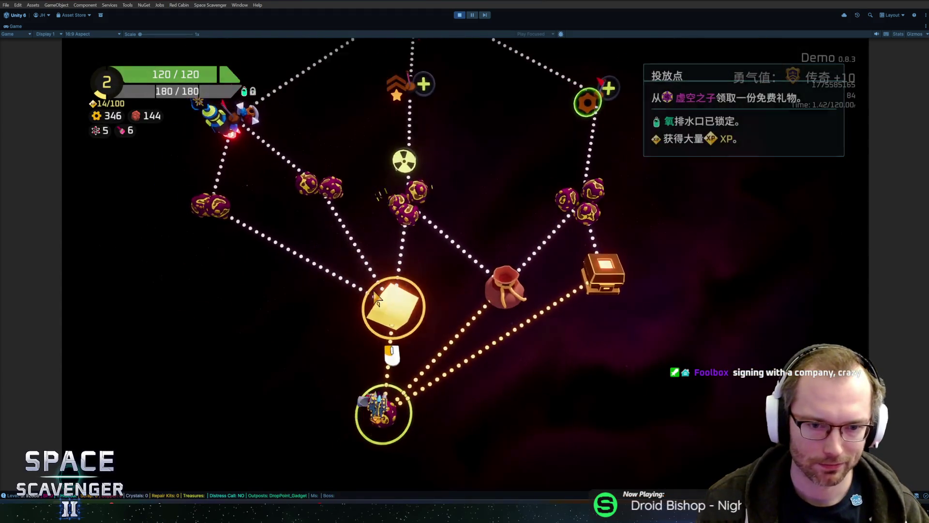
- Travel to the diamond node, claim 200 XP and take the 陶瓷船体 card
left_click(376, 297)
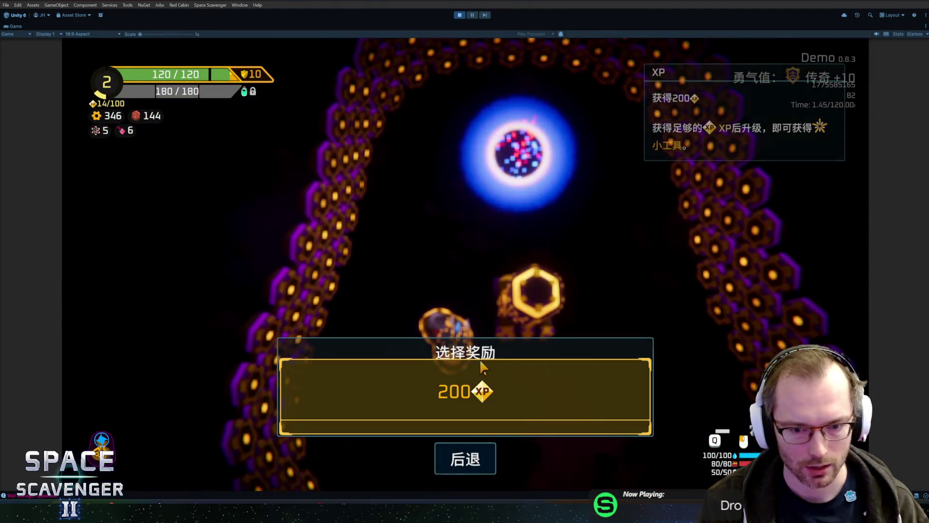
left_click(486, 367)
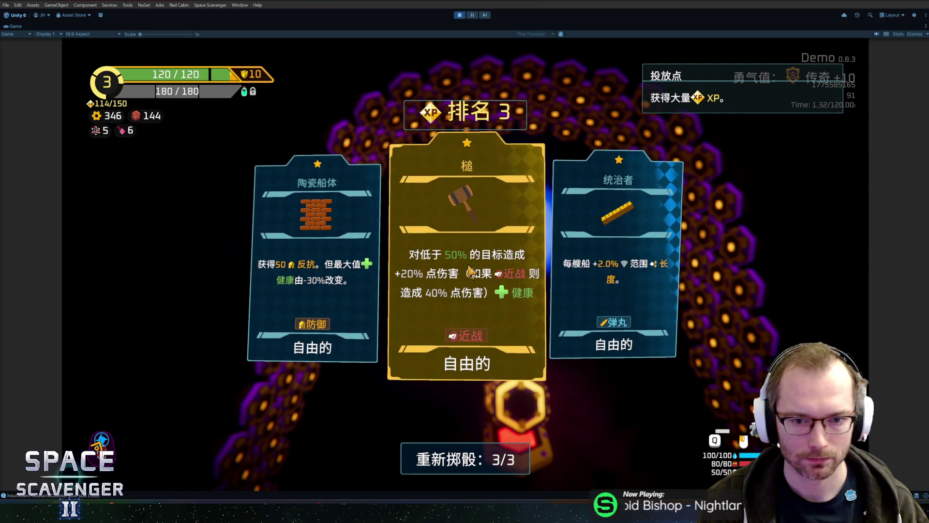
mouse_move(335, 268)
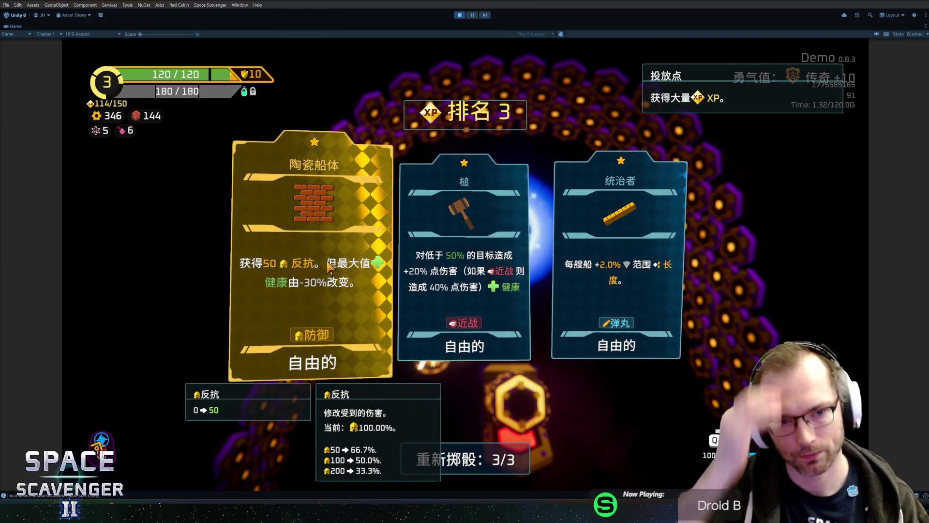
left_click(328, 264)
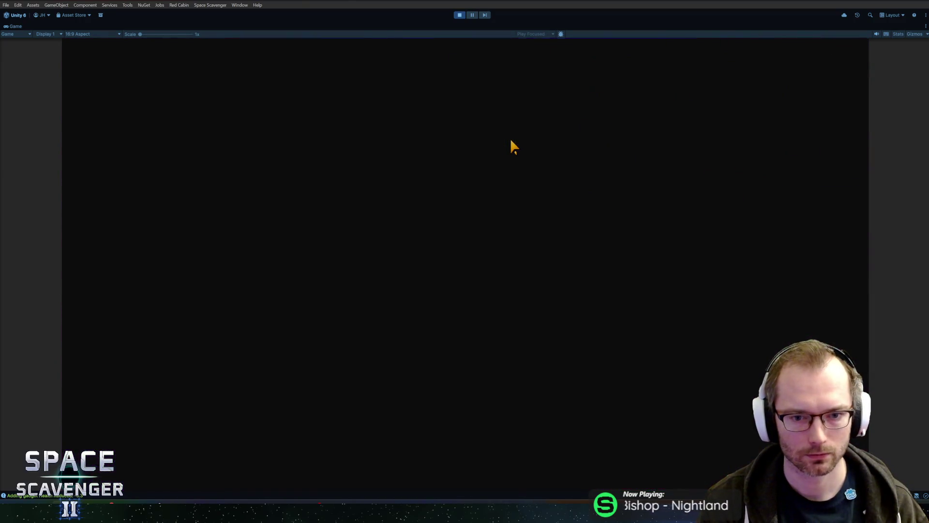
mouse_move(465, 260)
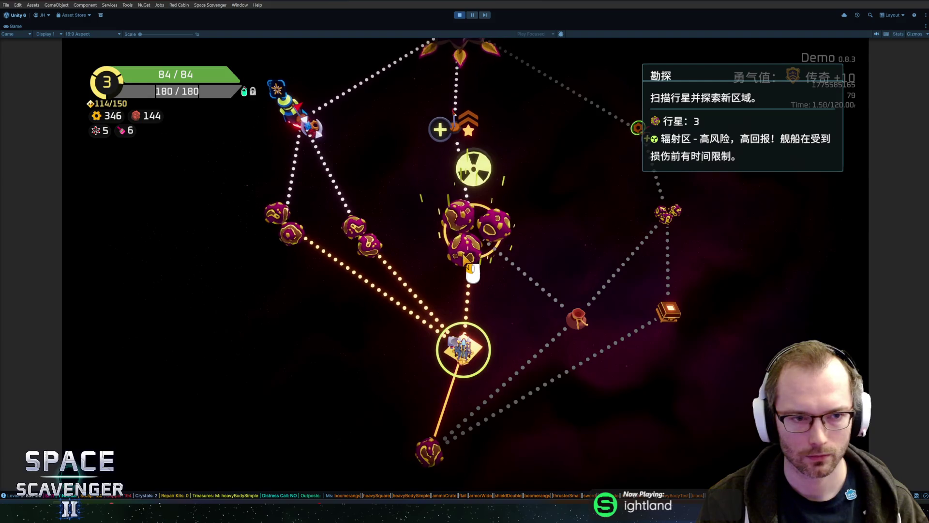
- Warp to the radiation planet and skip the oxygen station reward
left_click(465, 259)
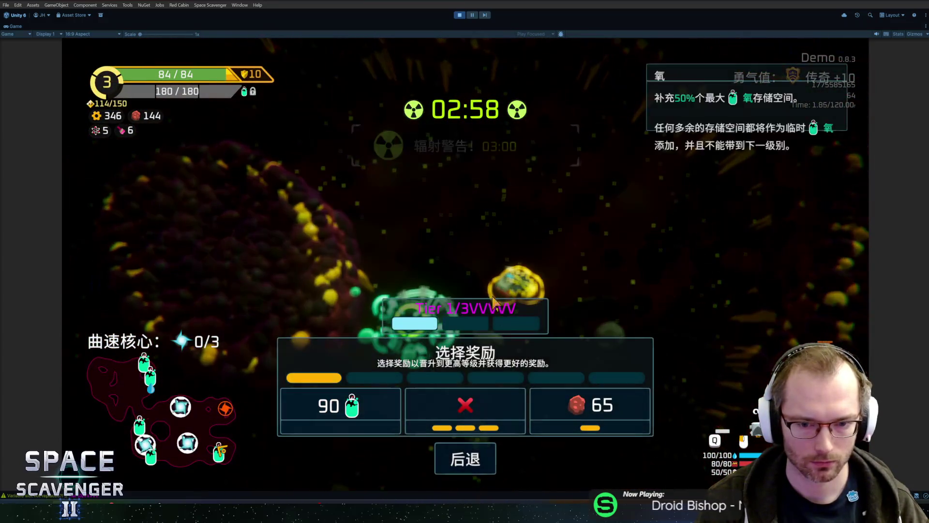
left_click(483, 413)
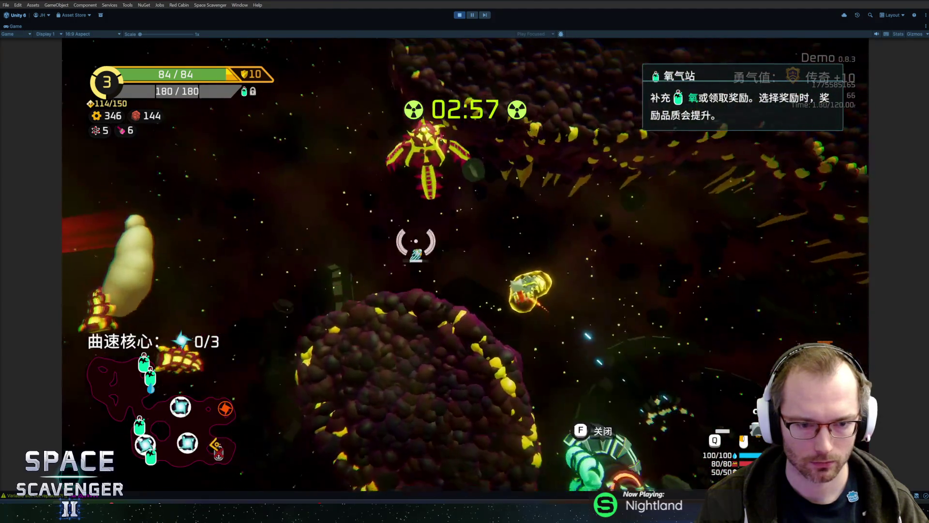
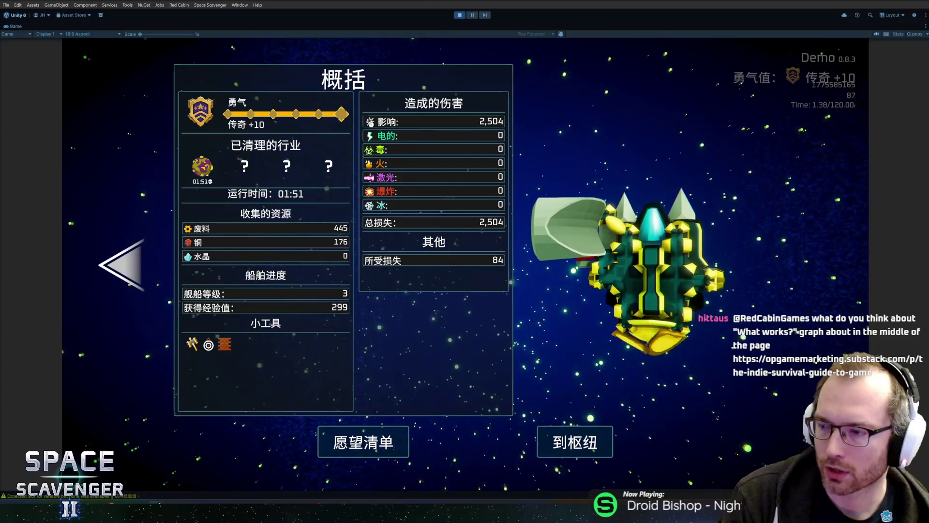
- Open the indie game marketing article shared in chat and dismiss the newsletter subscribe prompt
double_click(540, 124)
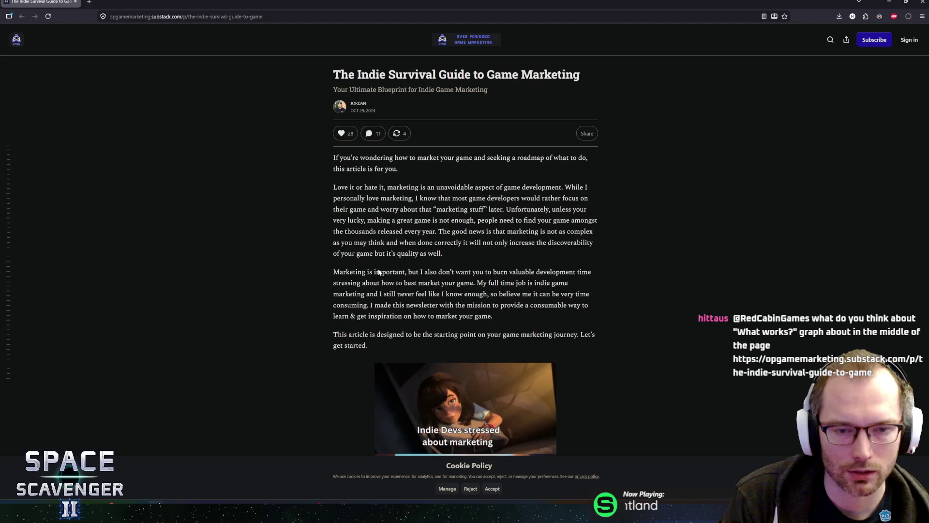
scroll(379, 272, "down", 5)
scroll(346, 274, "down", 15)
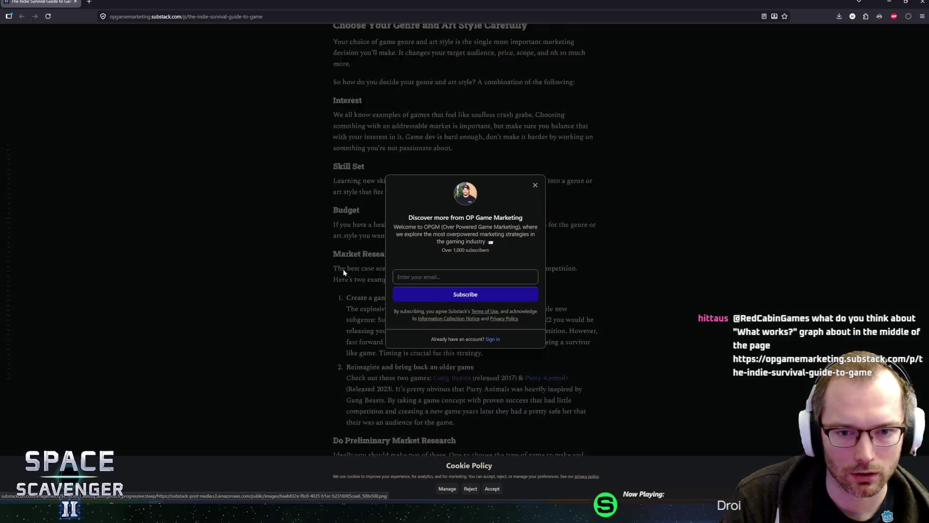
left_click(305, 246)
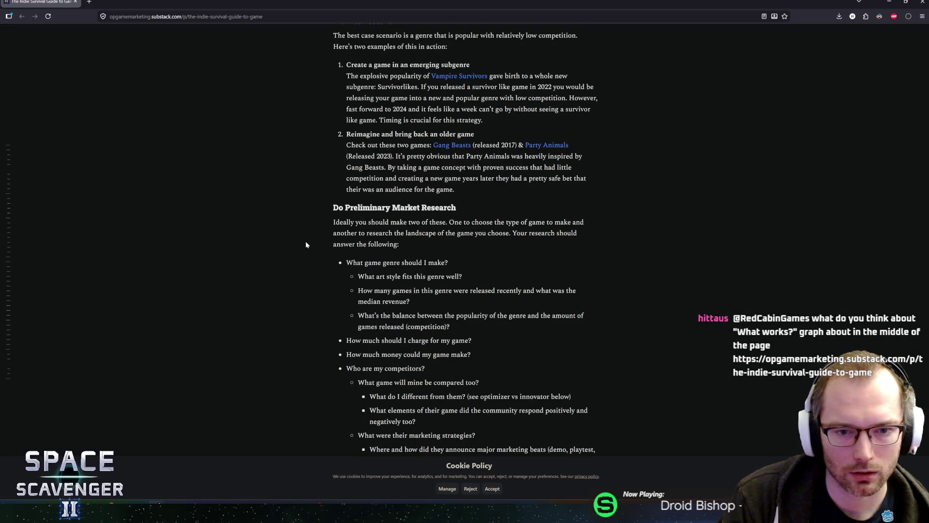
- Skim up and down through the article's sections, then bring up the in-page find bar
scroll(305, 242, "down", 8)
scroll(322, 240, "up", 10)
scroll(327, 244, "up", 10)
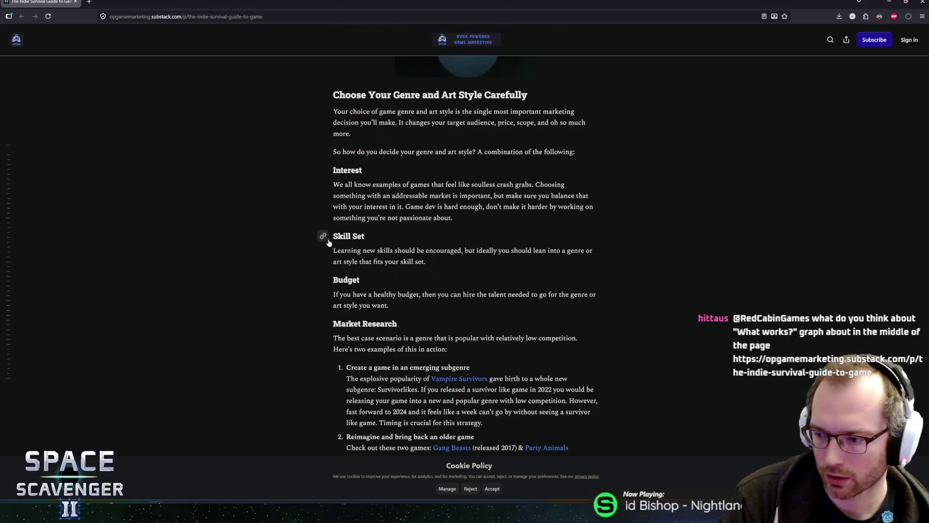
scroll(320, 244, "up", 3)
scroll(318, 257, "down", 15)
scroll(315, 261, "down", 12)
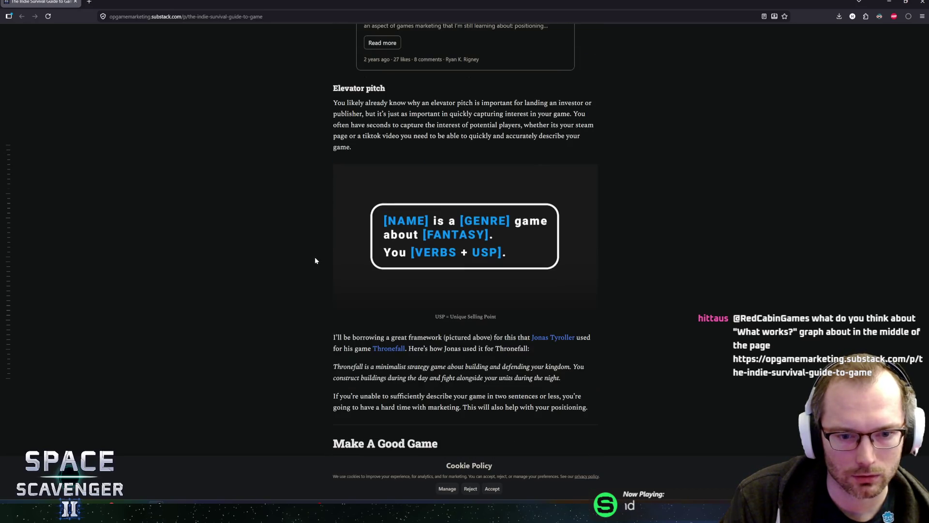
scroll(317, 260, "up", 1)
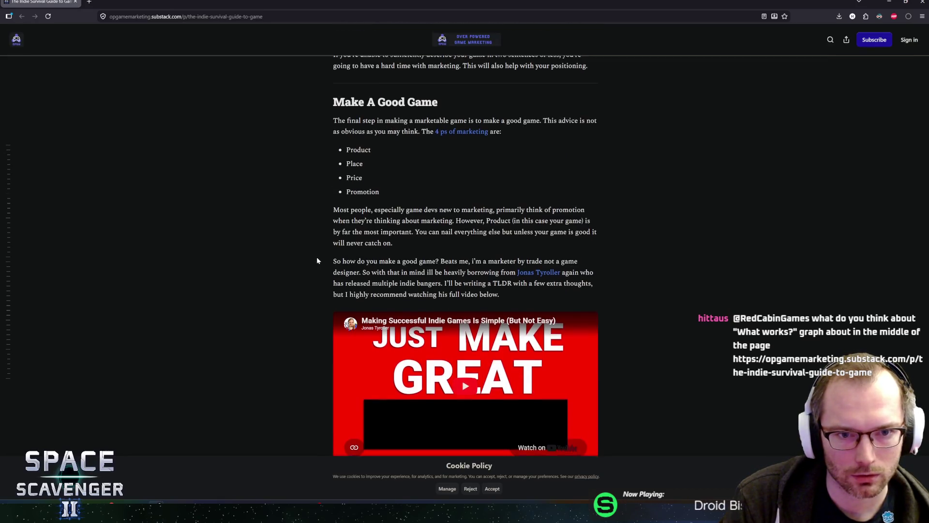
scroll(316, 261, "down", 11)
scroll(315, 261, "down", 20)
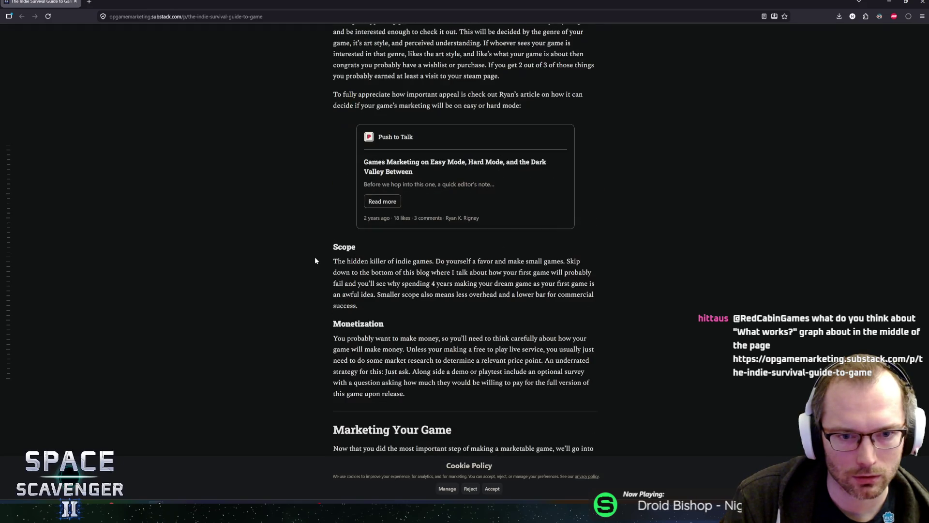
key("ctrl+f")
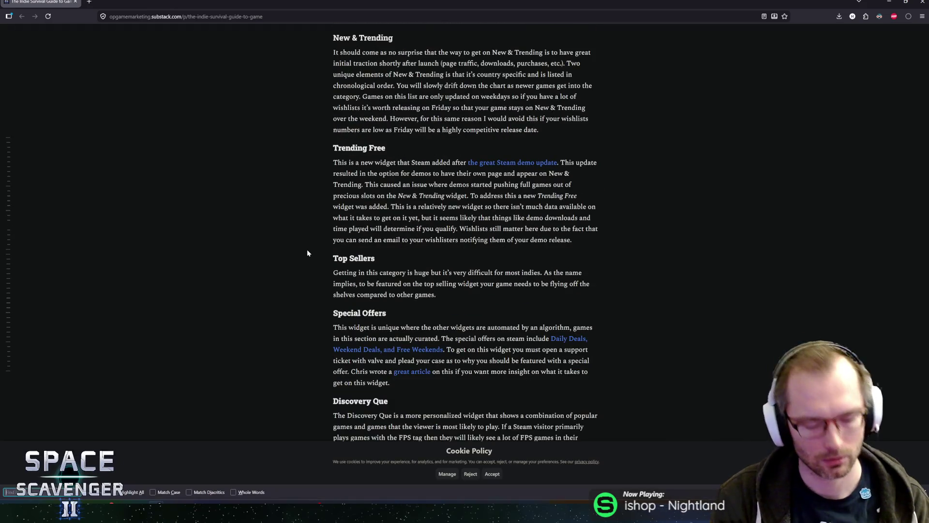
- Search the article for 'what work', then scroll down to the 'What works?' wishlist chart
type("what work")
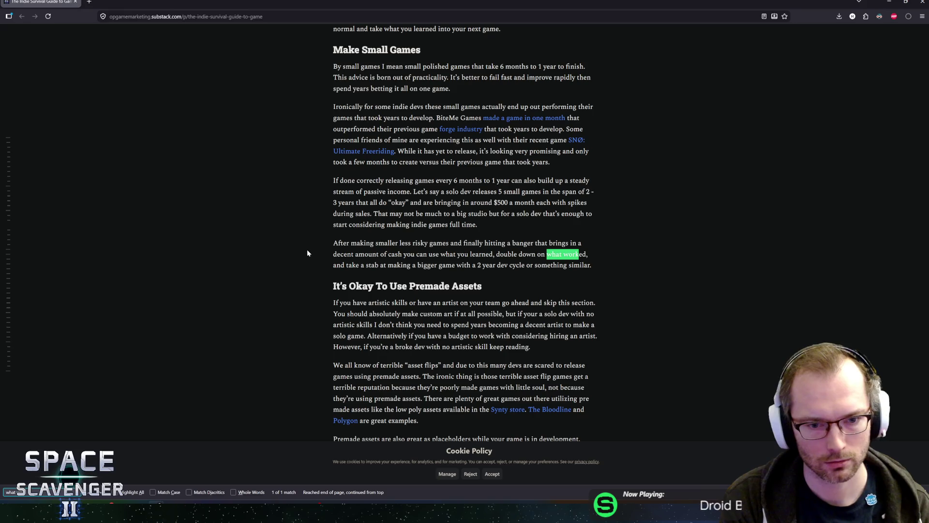
key("Escape")
middle_click(445, 183)
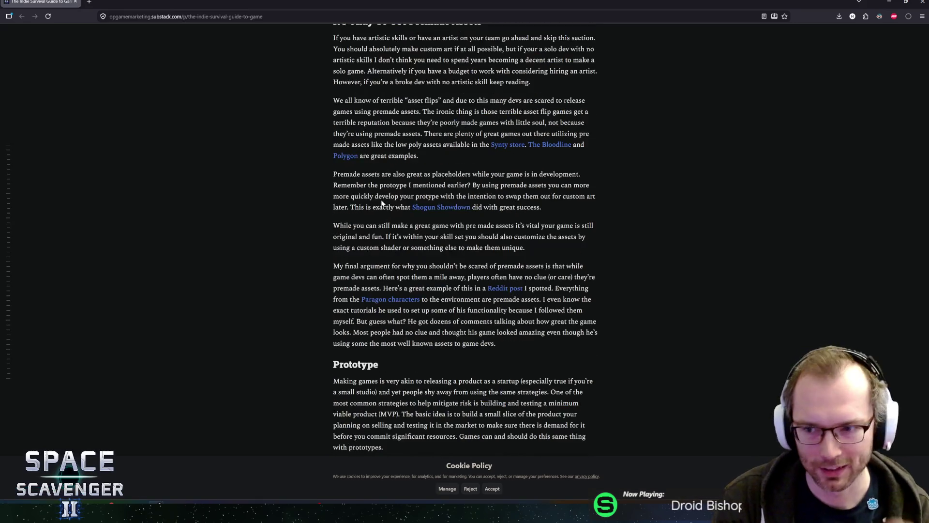
left_click(708, 302)
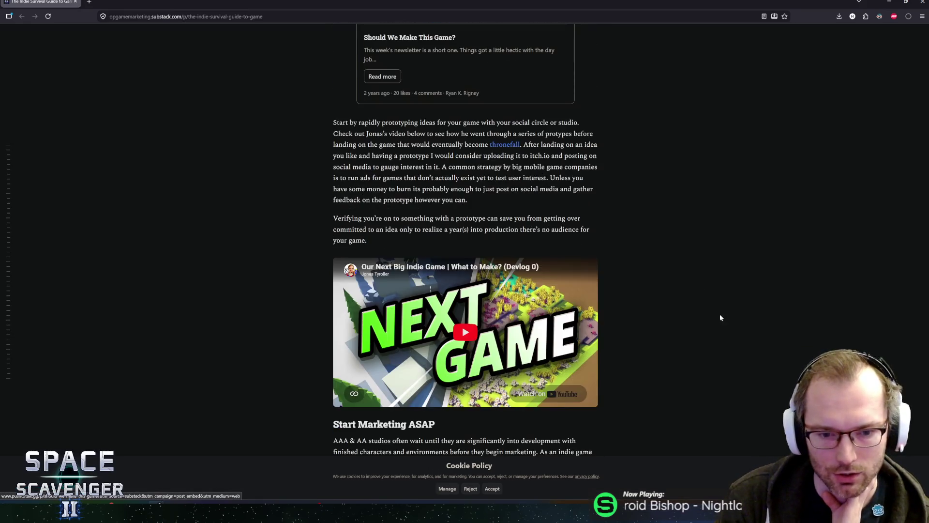
mouse_move(926, 424)
left_mouse_down()
mouse_move(926, 232)
mouse_move(927, 290)
mouse_move(927, 249)
left_mouse_up()
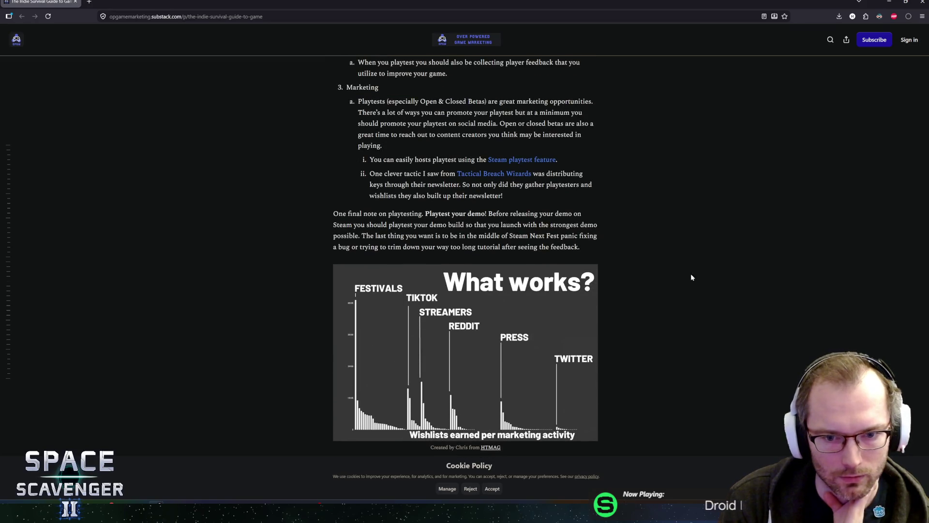
scroll(320, 284, "down", 3)
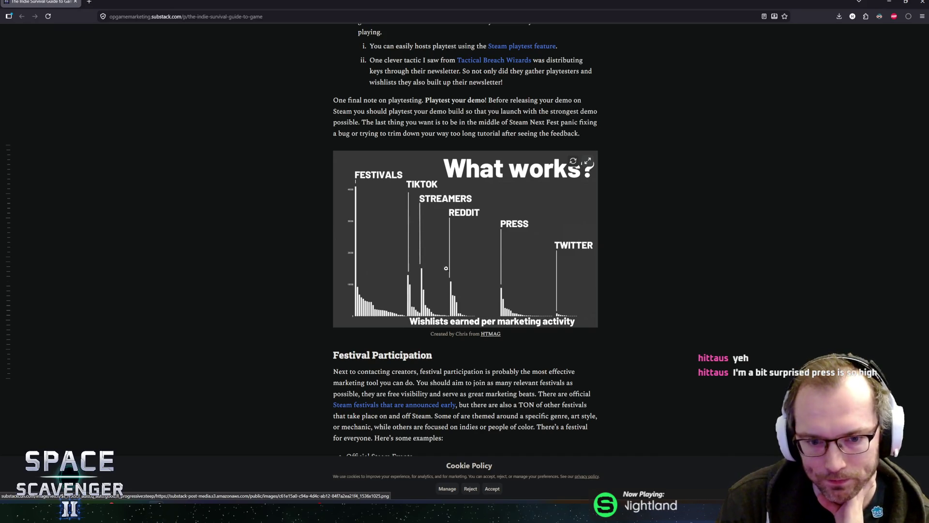
scroll(308, 274, "up", 3)
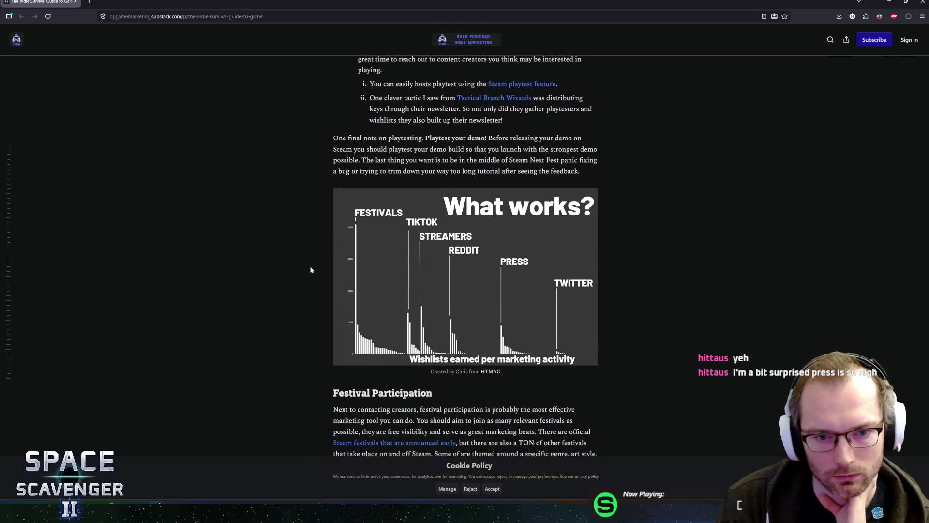
- Scroll between the Great Trailer and playtesting tips and the 'What works?' chart, then return to Unity
scroll(320, 262, "down", 3)
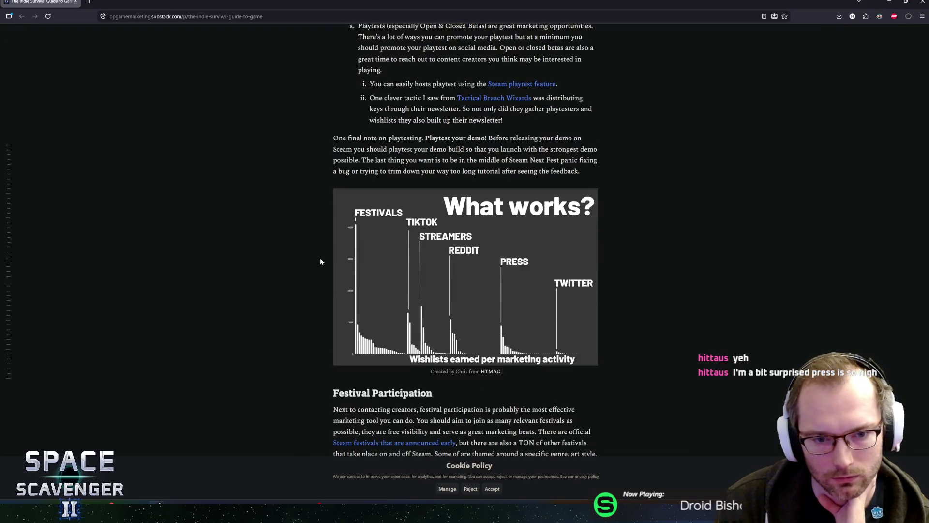
scroll(321, 270, "up", 1)
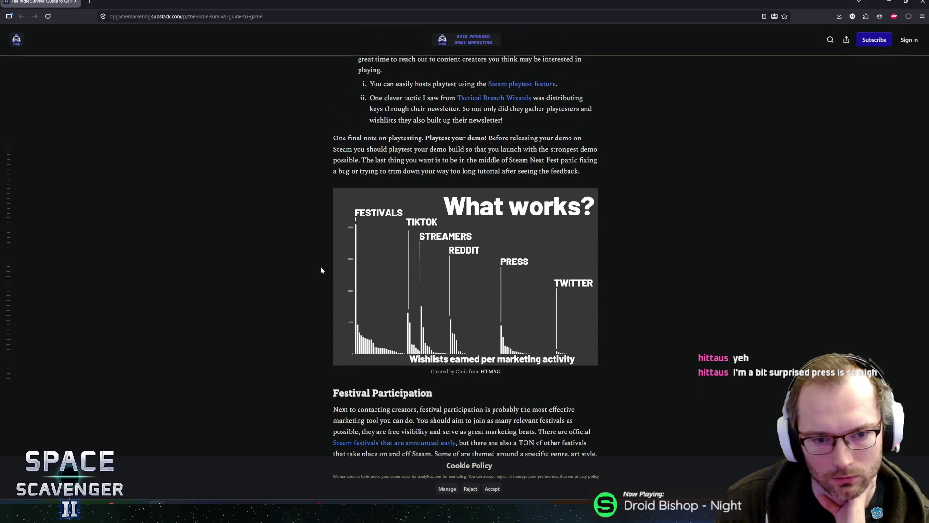
scroll(320, 270, "down", 2)
scroll(320, 269, "up", 2)
scroll(321, 270, "down", 2)
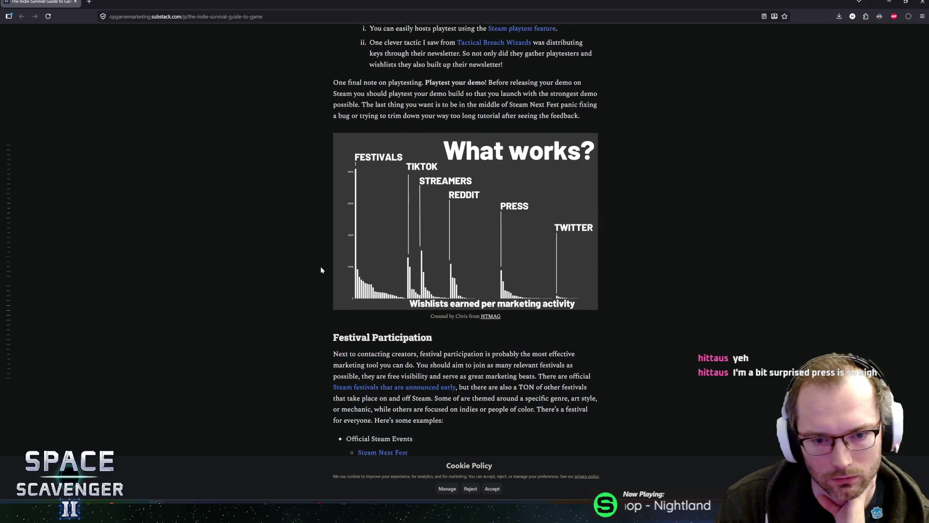
scroll(321, 270, "up", 3)
scroll(320, 270, "down", 7)
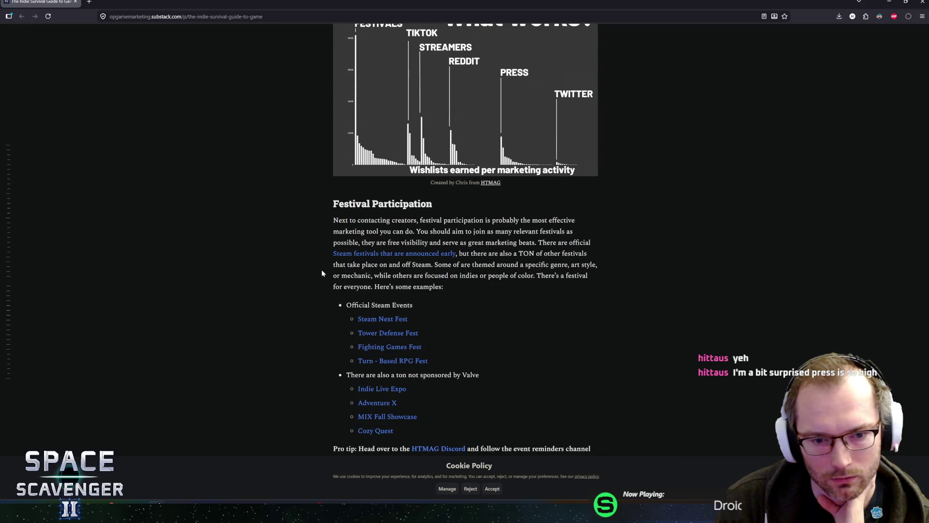
scroll(321, 272, "up", 5)
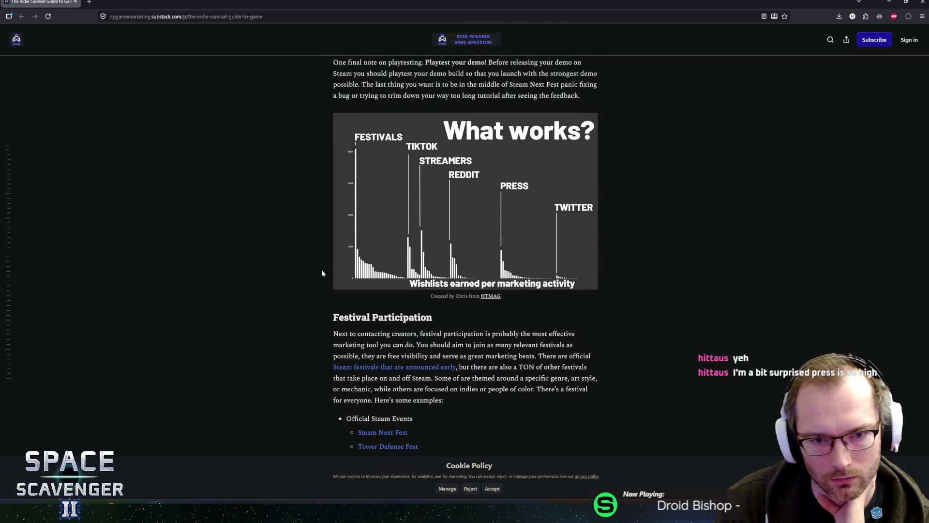
scroll(322, 272, "up", 2)
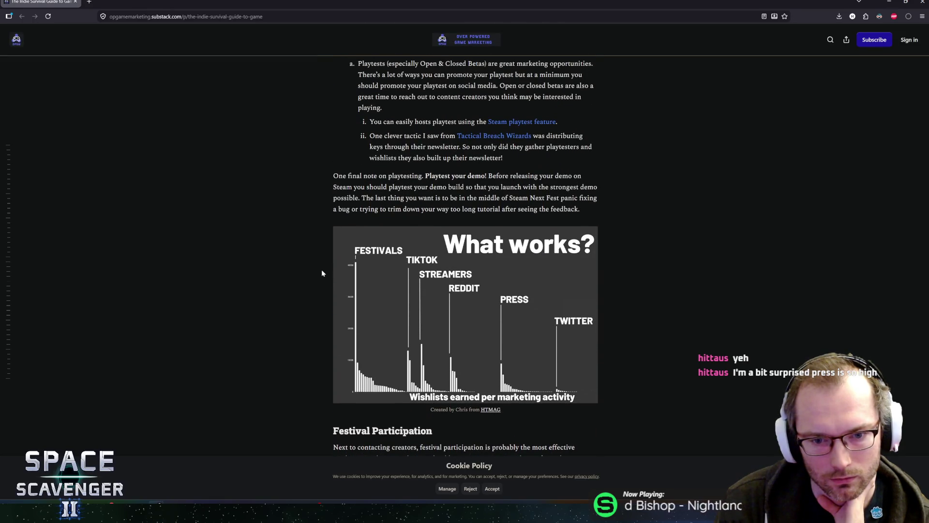
scroll(443, 351, "down", 1)
scroll(442, 351, "down", 2)
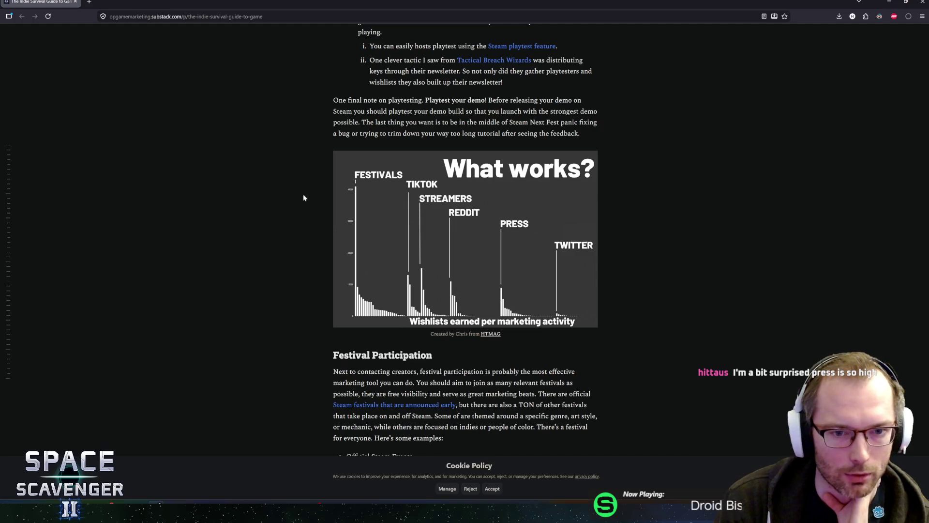
scroll(319, 209, "up", 1)
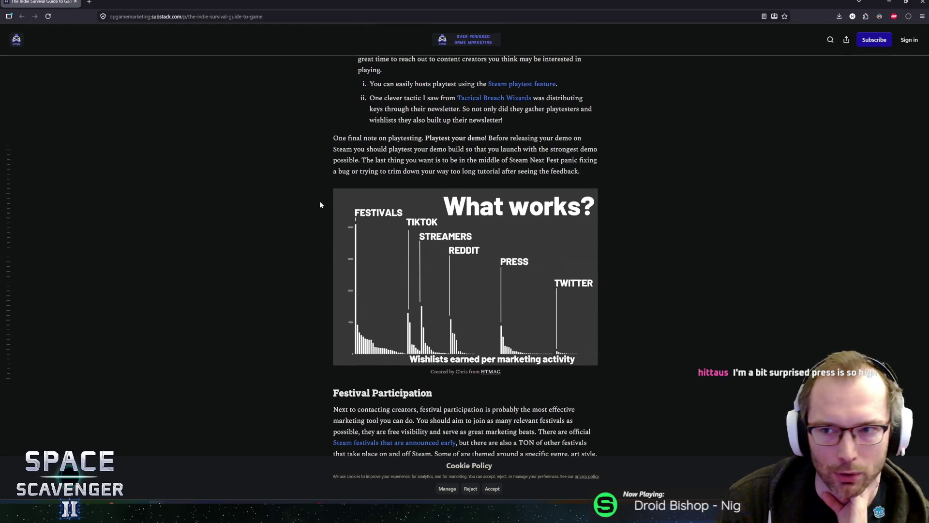
scroll(320, 205, "down", 3)
scroll(320, 205, "up", 2)
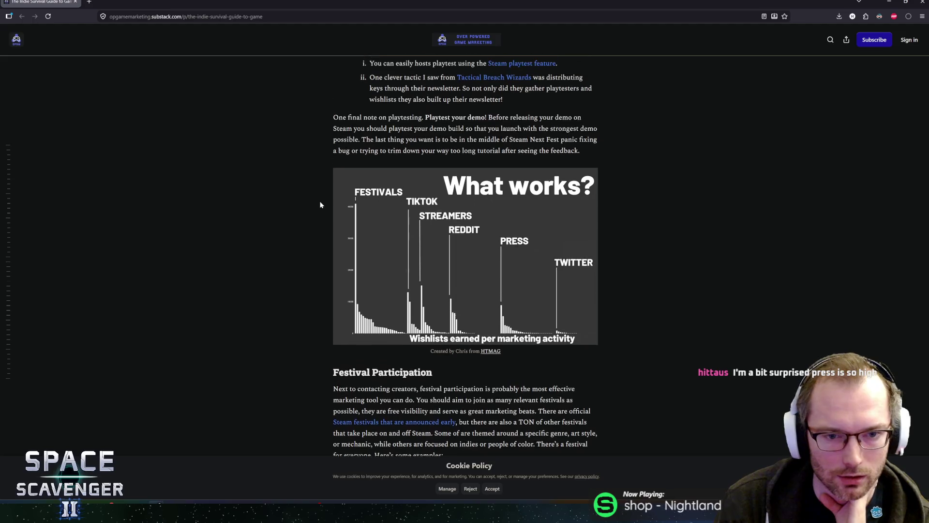
scroll(320, 204, "up", 1)
scroll(320, 205, "down", 3)
scroll(320, 204, "down", 10)
scroll(320, 205, "up", 6)
scroll(323, 207, "up", 5)
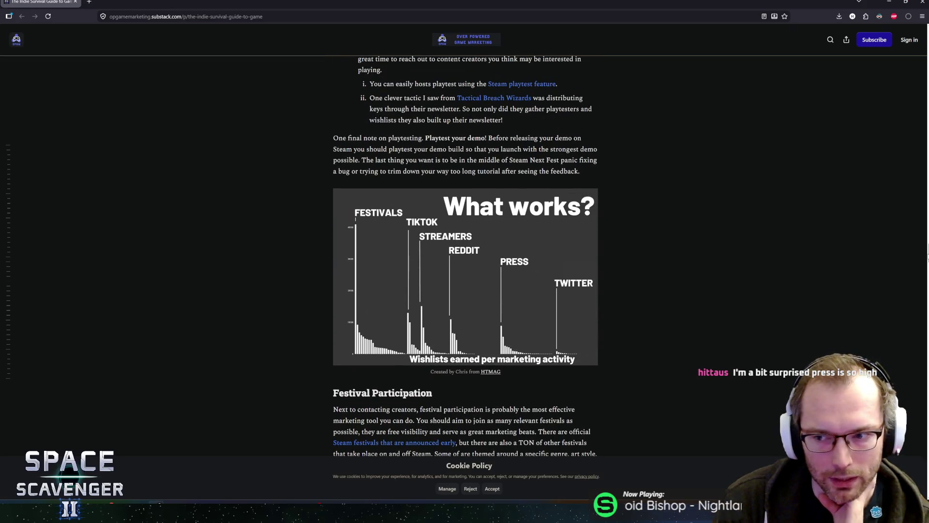
scroll(928, 252, "up", 6)
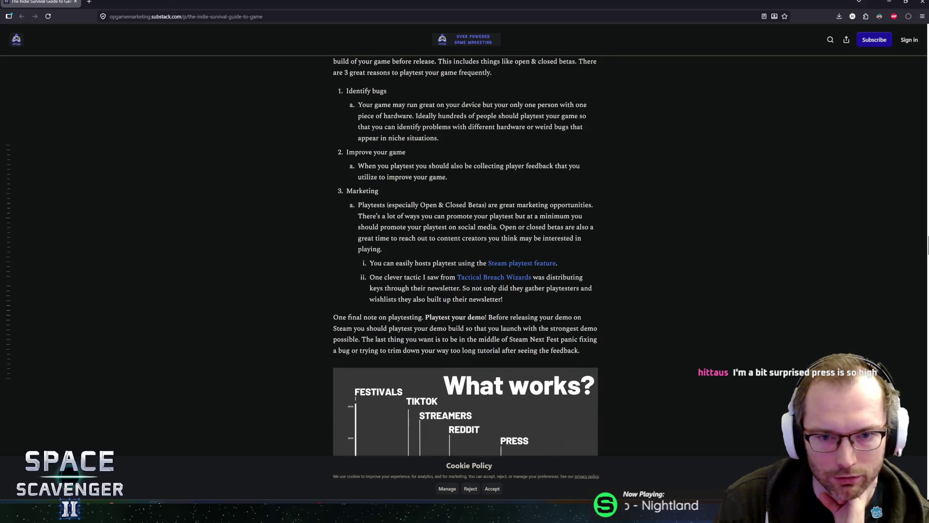
scroll(927, 250, "up", 5)
scroll(927, 249, "down", 4)
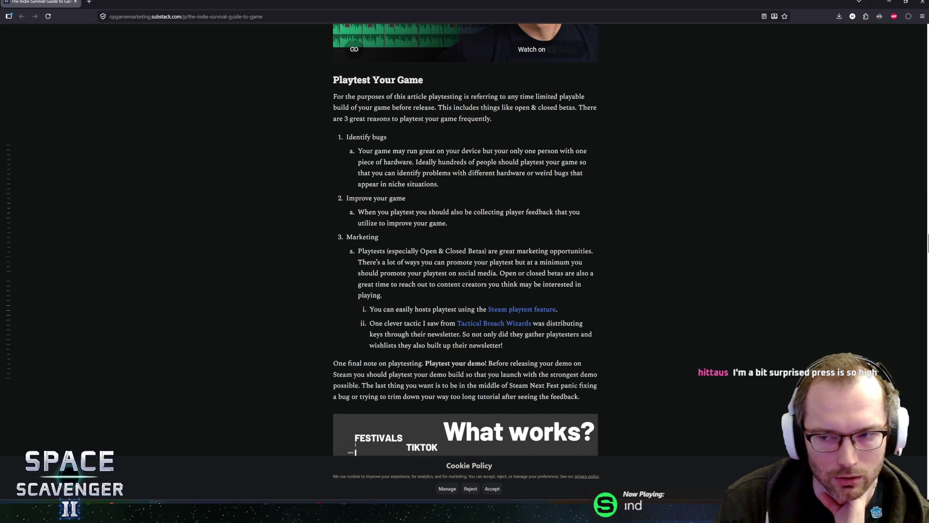
scroll(928, 250, "up", 7)
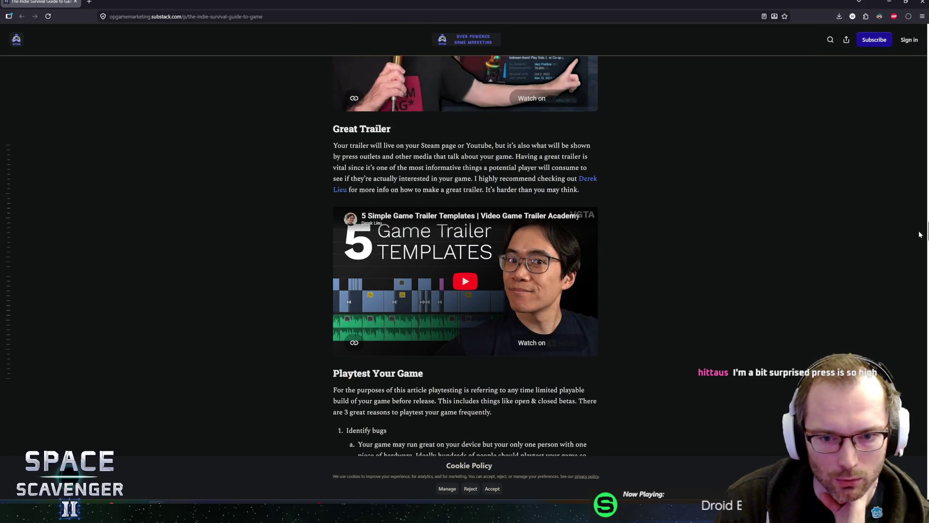
scroll(921, 236, "down", 1)
scroll(922, 237, "down", 10)
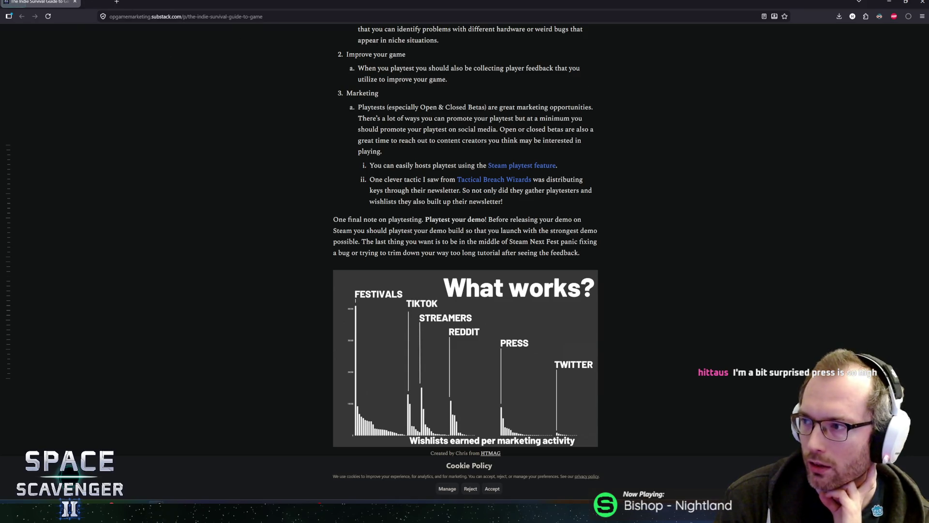
left_click(75, 1)
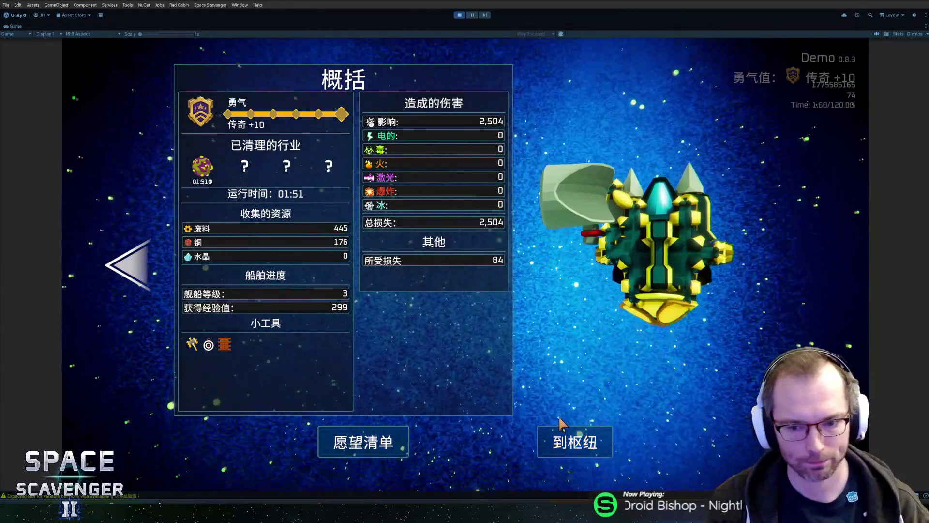
- Return from the run summary to the hub and move the ship onto the co-op pad
left_click(573, 436)
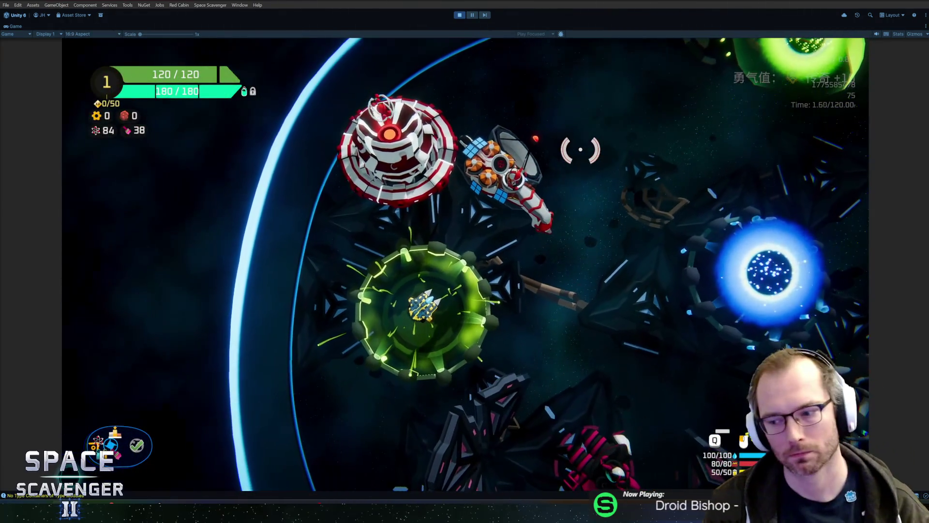
key("s")
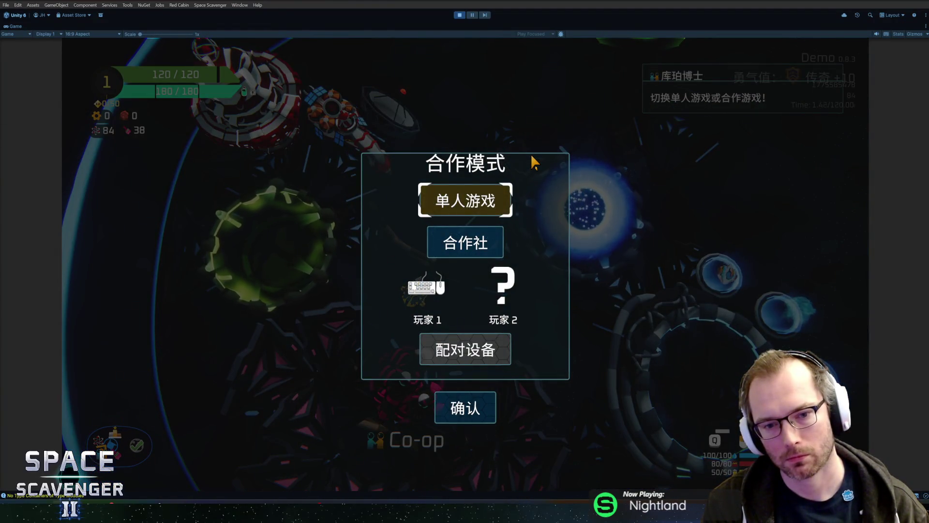
- Switch to 合作社 two-player co-op and steer both ships into the portals to start a run
left_click(465, 254)
left_click(465, 408)
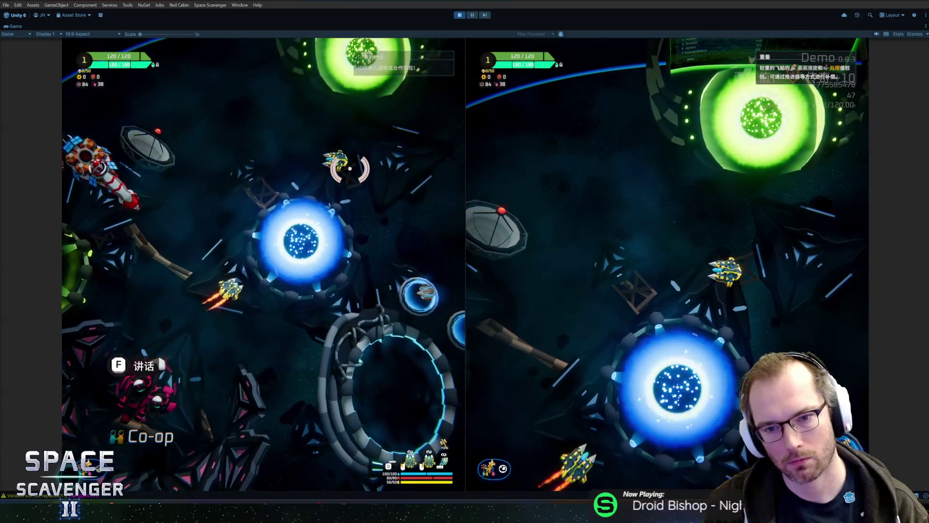
key("w")
key("d")
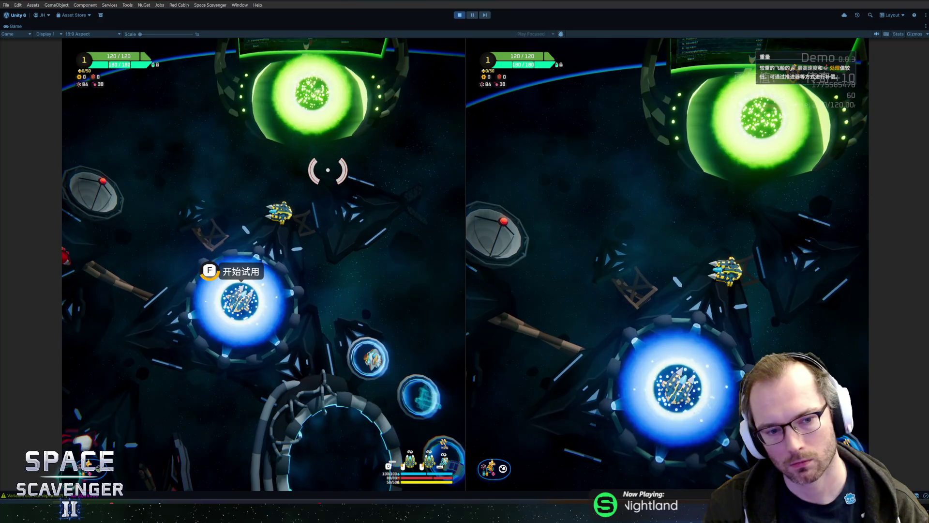
key("f")
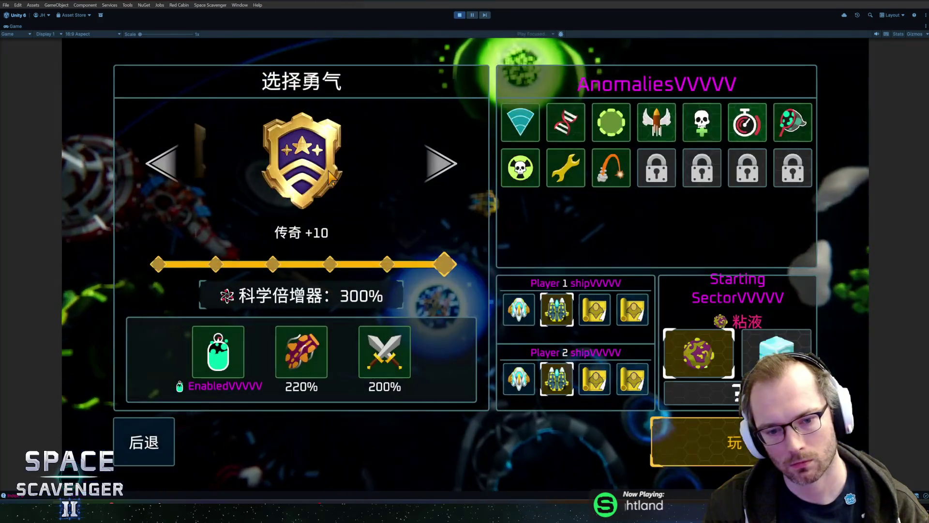
left_click(521, 382)
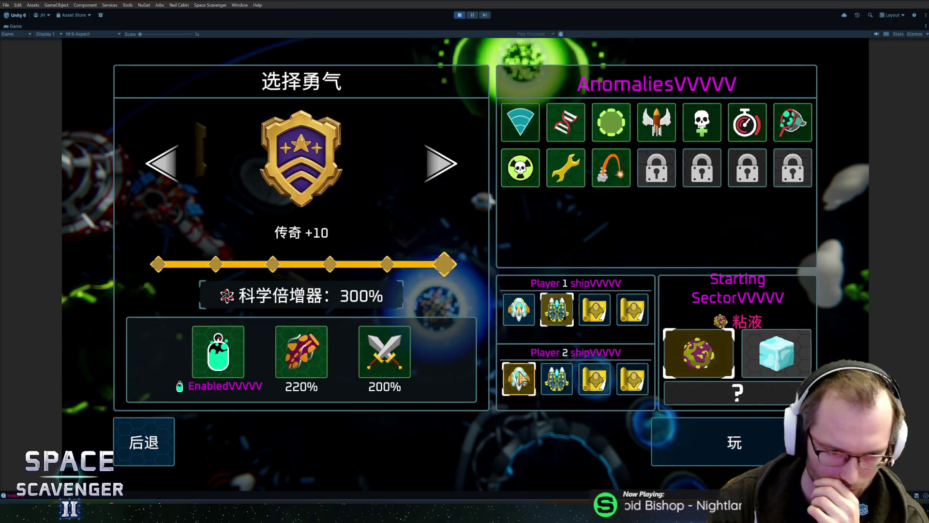
- Leave the difficulty at 传奇 +10, stop play mode, and switch to GitHub Desktop
left_click(173, 170)
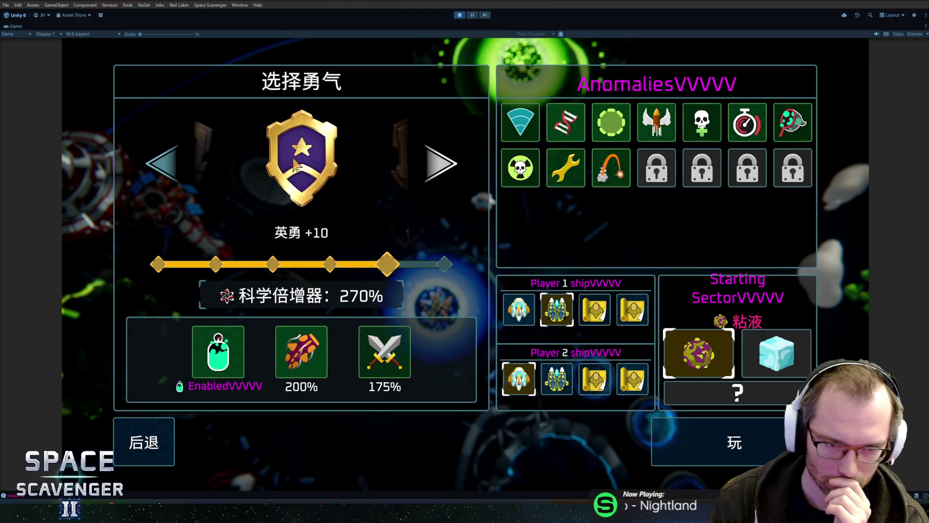
left_click(440, 164)
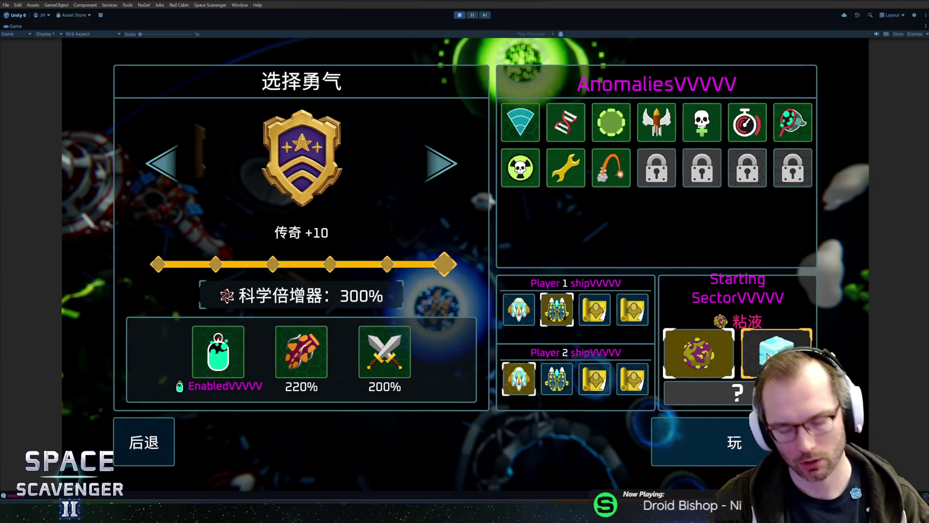
key("ctrl+p")
key("alt+Tab")
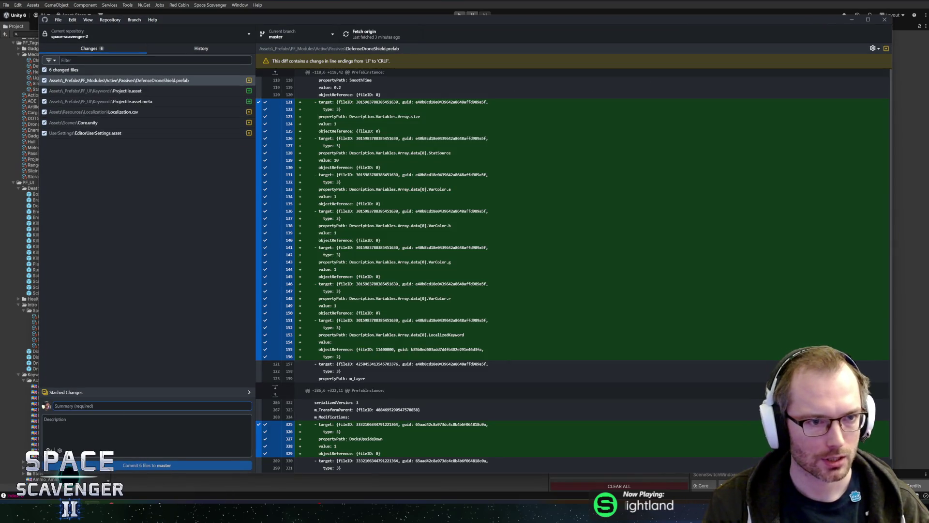
- Review the DefenseDroneShield.prefab, Projectile.asset and Projectile.asset.meta diffs
left_click(108, 92)
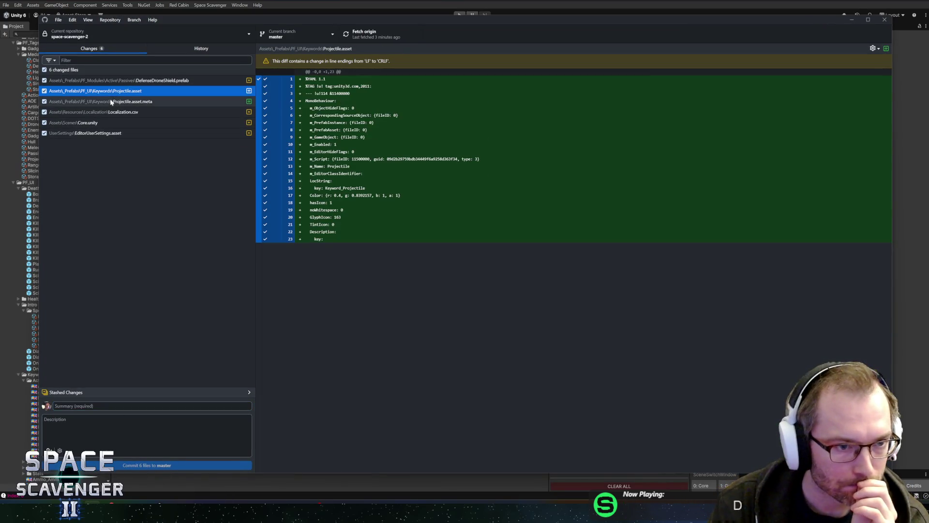
left_click(119, 80)
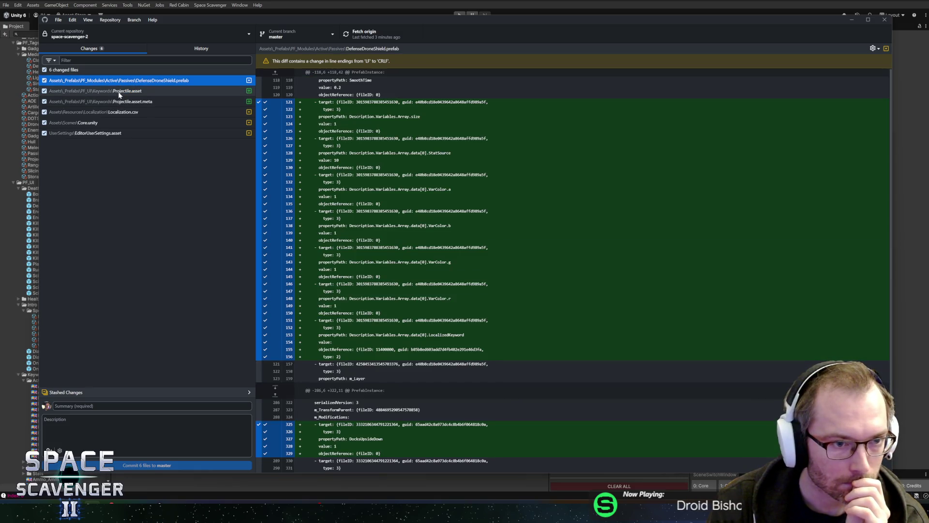
left_click(119, 92)
left_click(120, 102)
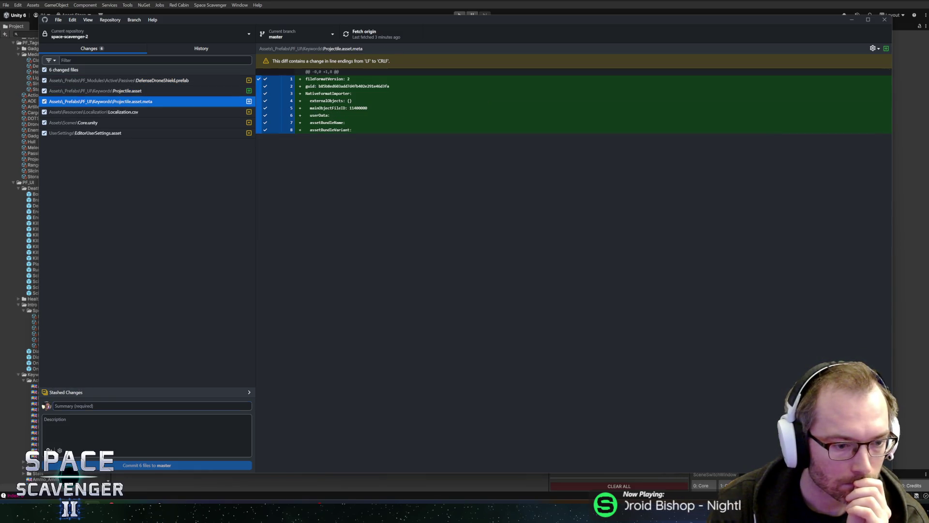
- Start the commit summary 'Localuization upgr' and switch back to Unity
left_click(73, 406)
type("Localuiz")
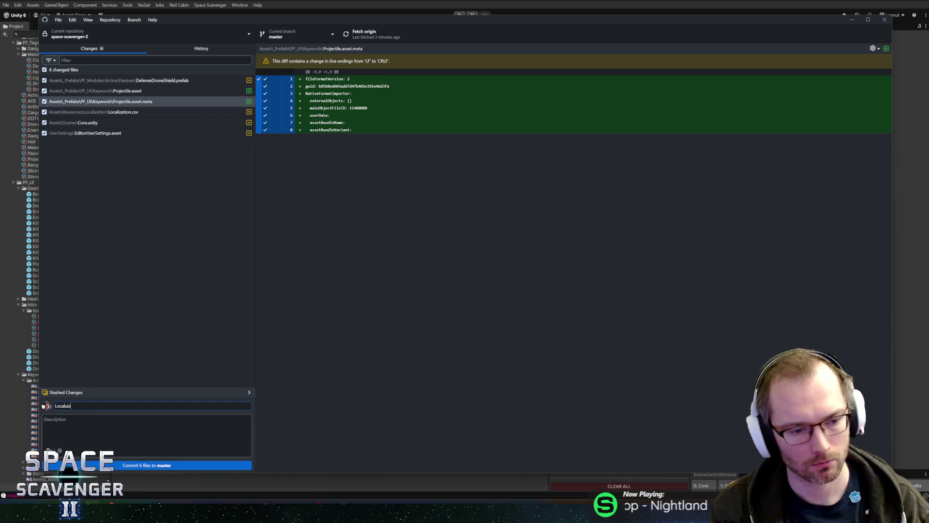
type("ation upgr")
key("alt+Tab")
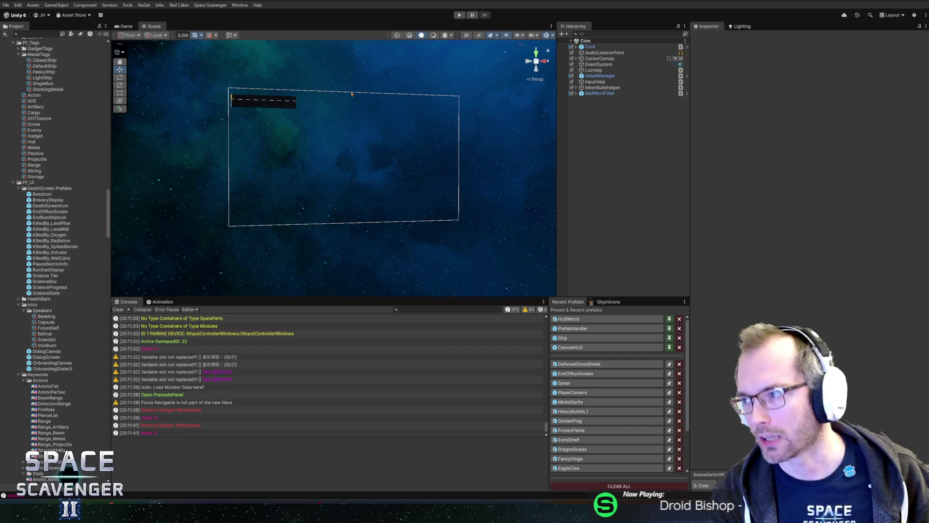
- Switch from the Unity editor to the browser showing the marketing article
key("ctrl+super+Right")
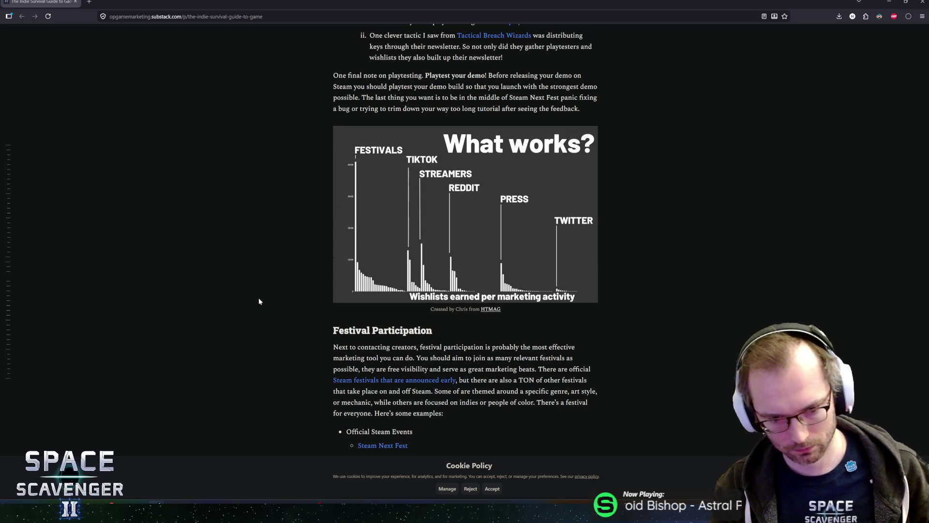
- Reload the marketing article page and switch back to the Unity editor
key("F5")
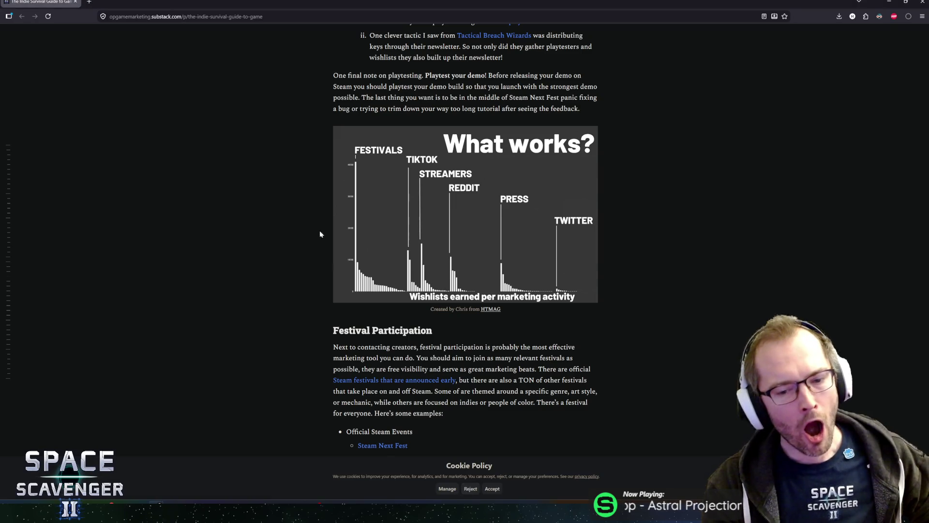
key("alt+Tab")
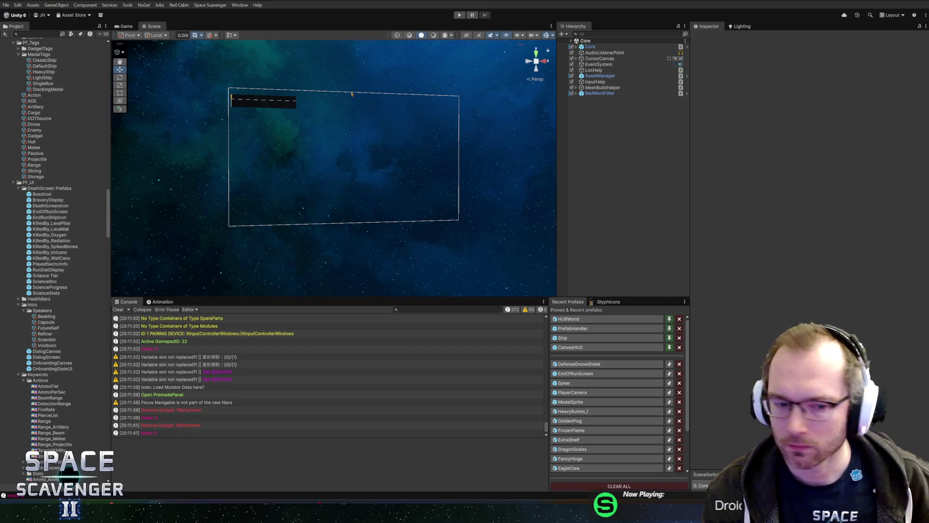
mouse_move(213, 513)
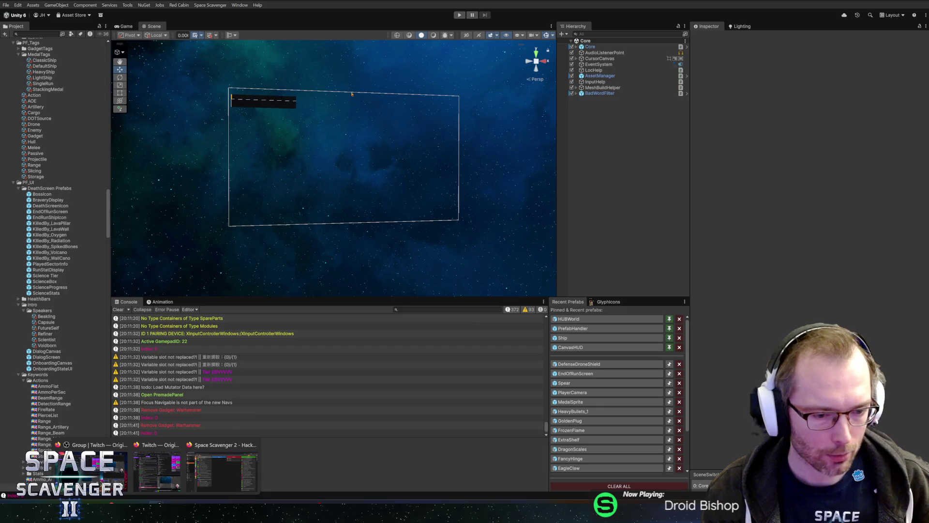
left_click(213, 460)
mouse_move(300, 409)
left_mouse_down()
mouse_move(514, 125)
mouse_move(484, 111)
left_mouse_up()
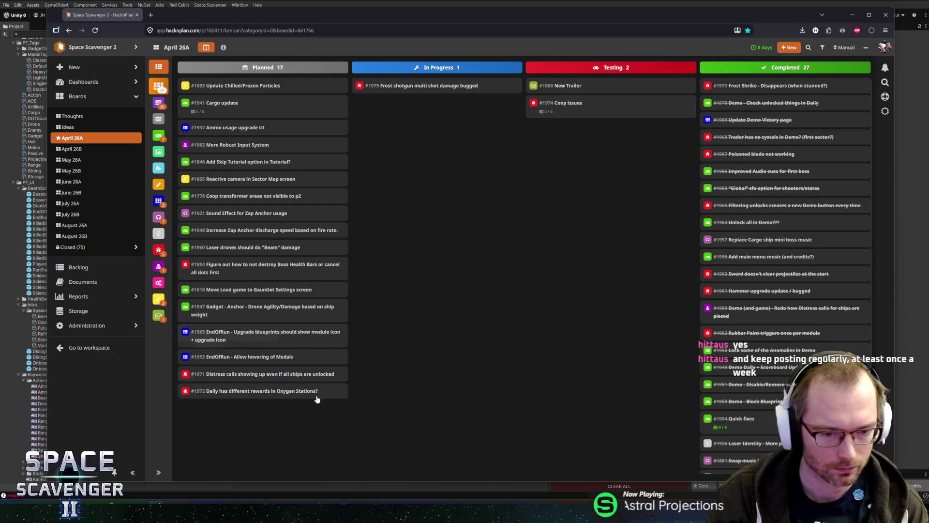
mouse_move(300, 502)
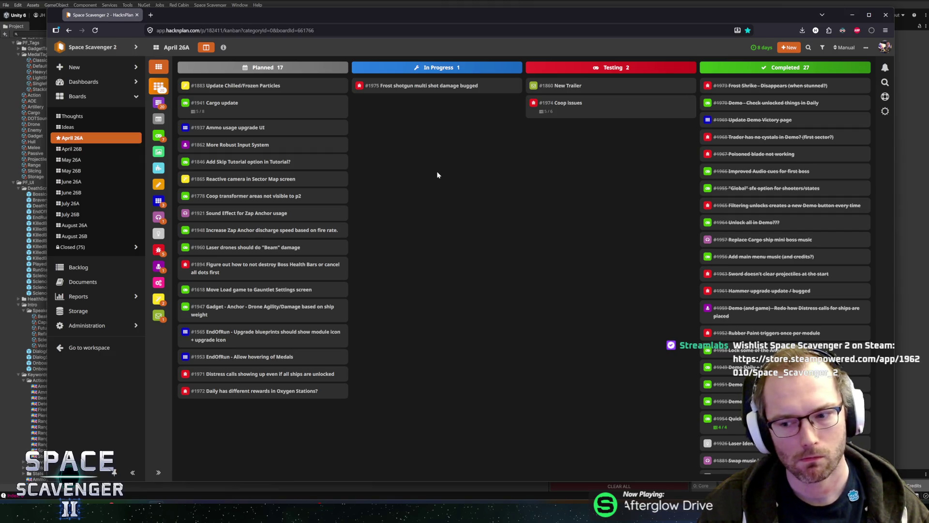
- Reposition the HacknPlan board window, stretch it to the screen bottom, and switch to SteamDB
left_click_drag(554, 17, 580, 10)
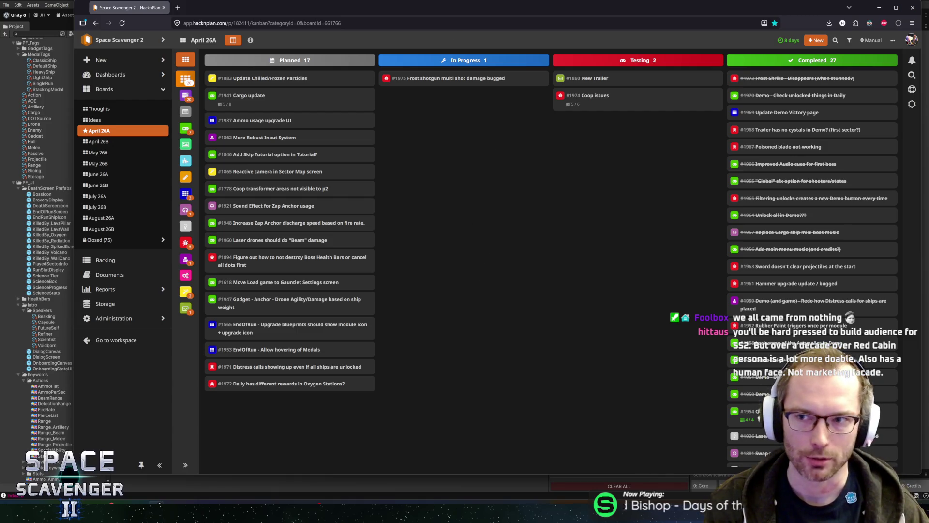
left_click_drag(461, 10, 446, 12)
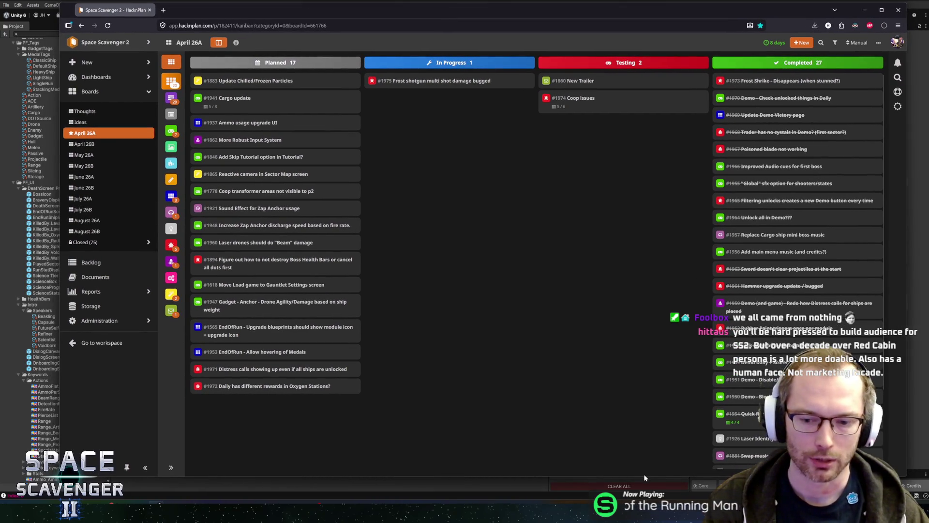
left_click_drag(641, 479, 641, 495)
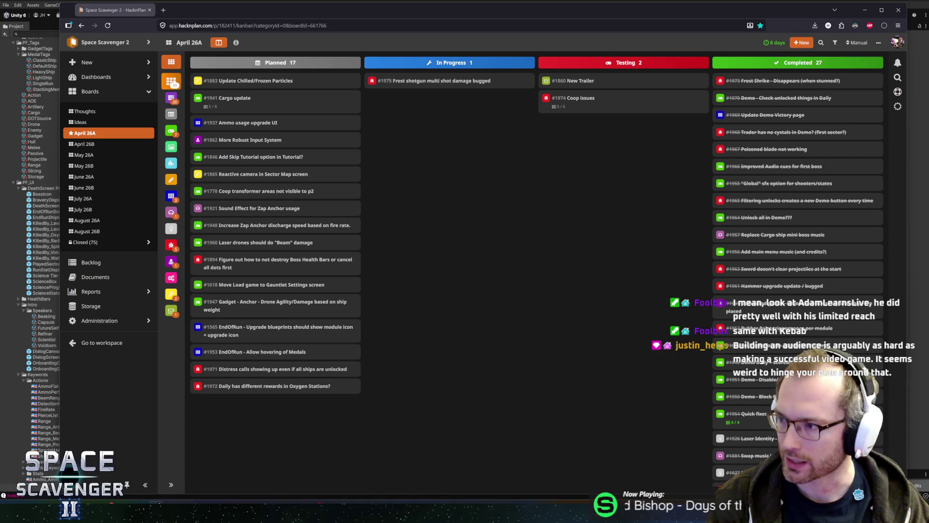
key("alt+Tab")
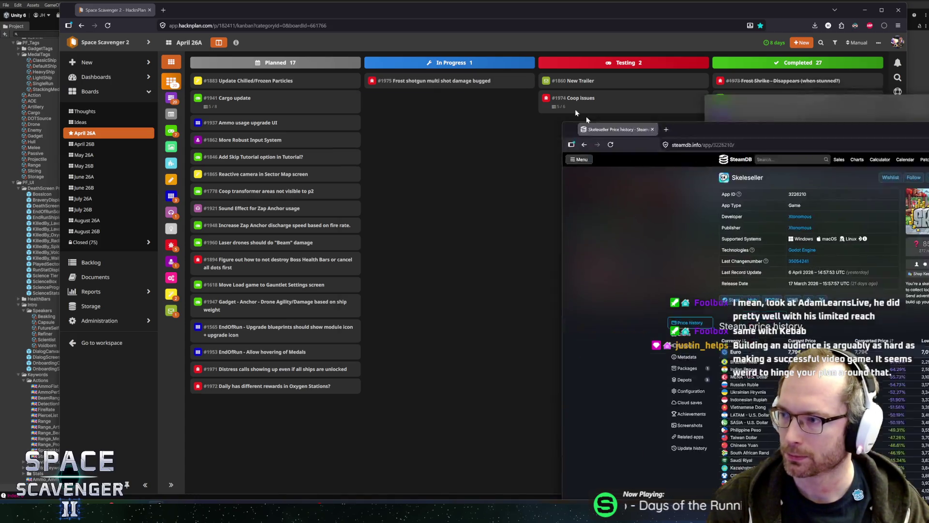
- Scroll Skeleseller's SteamDB charts down to the follower history, then open its Steam store page
scroll(487, 372, "down", 8)
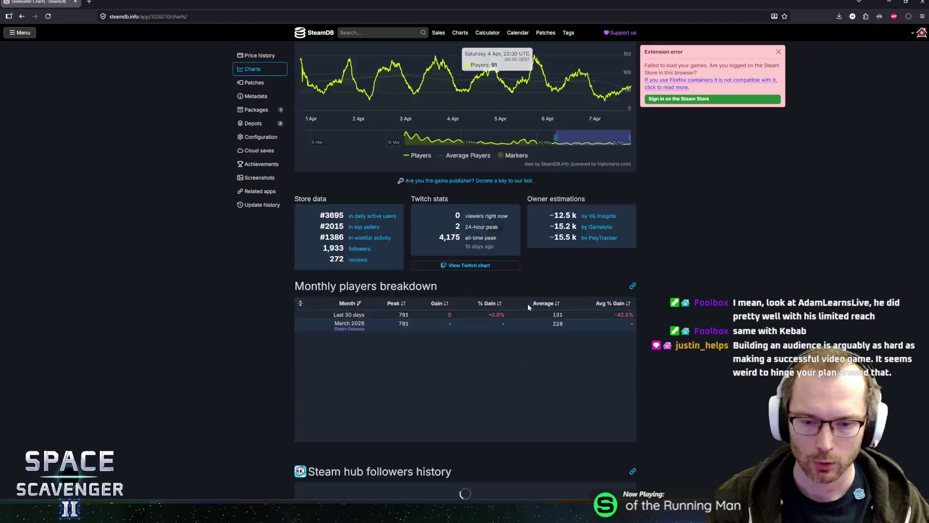
mouse_move(612, 301)
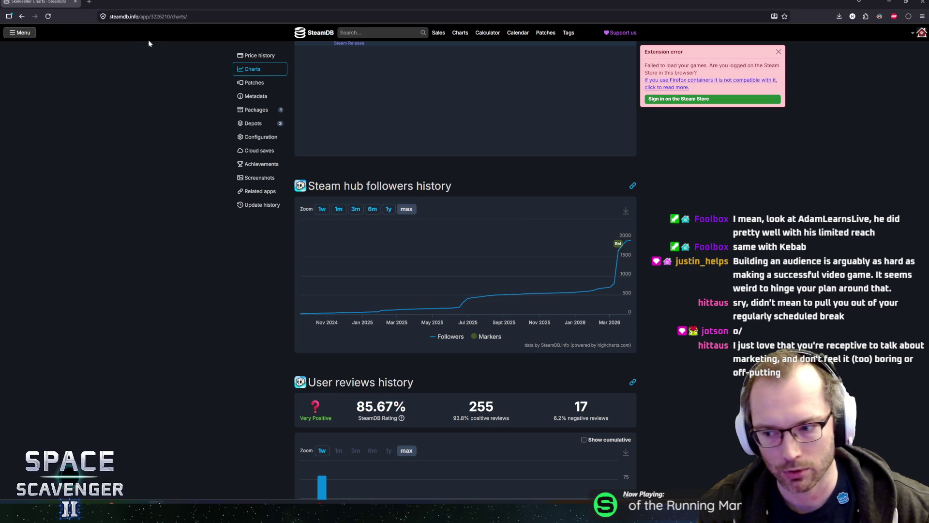
scroll(190, 144, "up", 10)
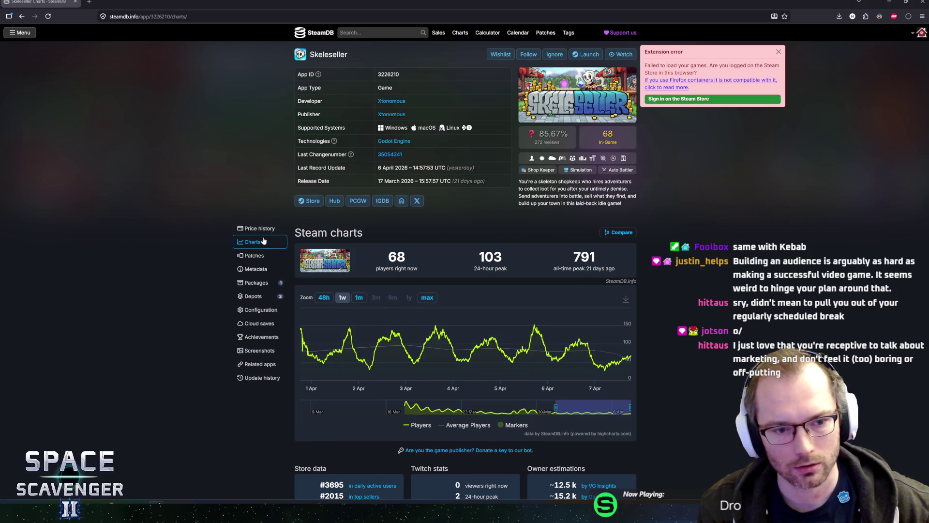
left_click(309, 200)
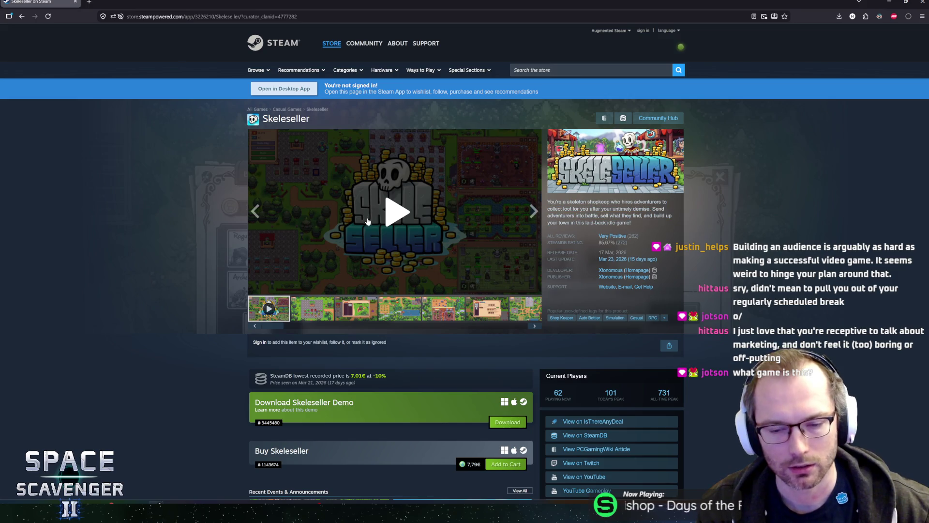
- Play the Skeleseller trailer, then search the Steam store for 'wildgr'
left_click(423, 230)
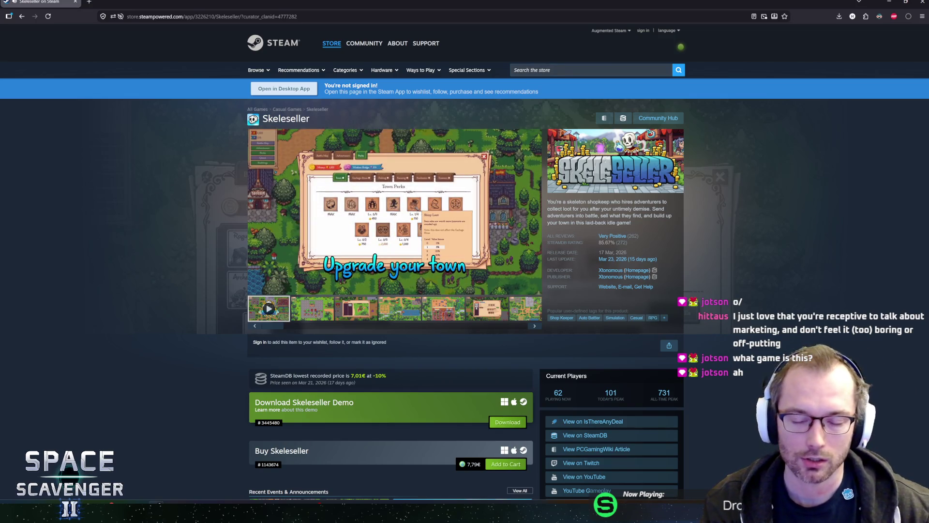
left_click(557, 70)
type("wi")
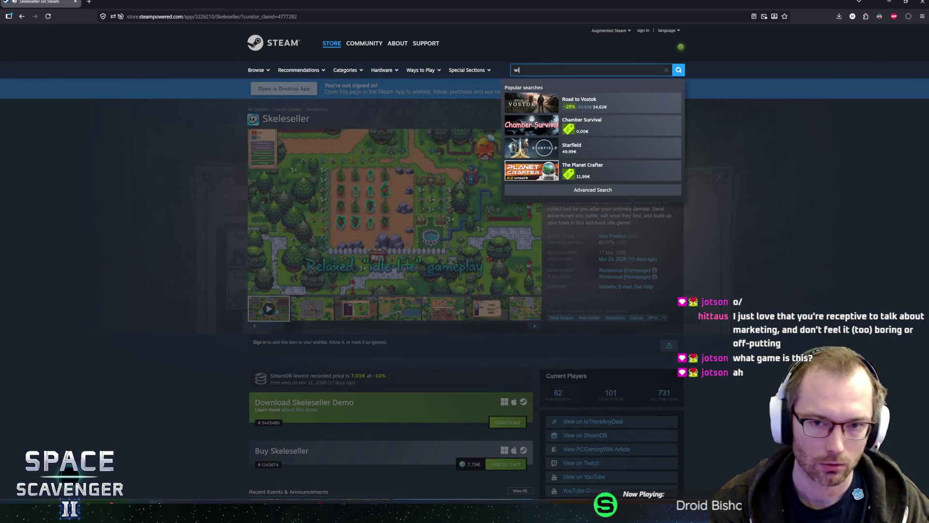
type("ldgr")
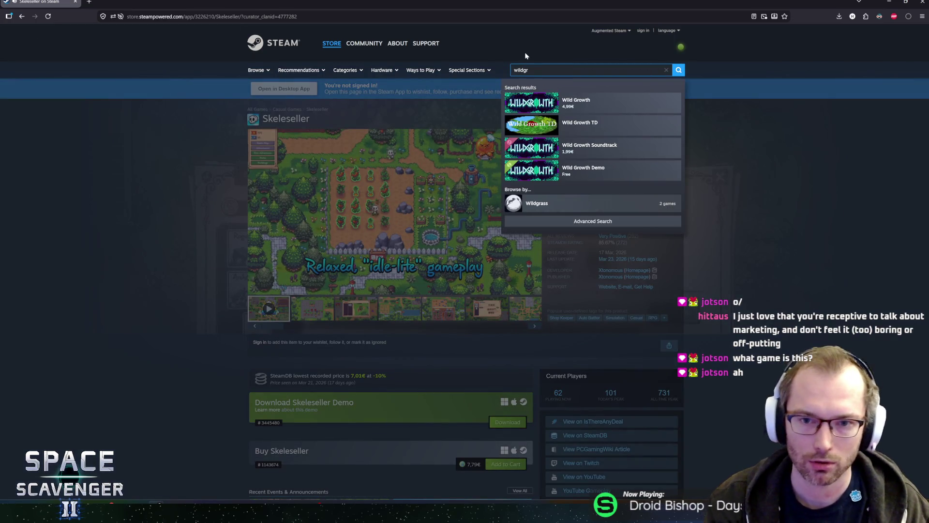
- Browse the Wild Growth store page, go back to Skeleseller, and close that store tab
left_click(567, 103)
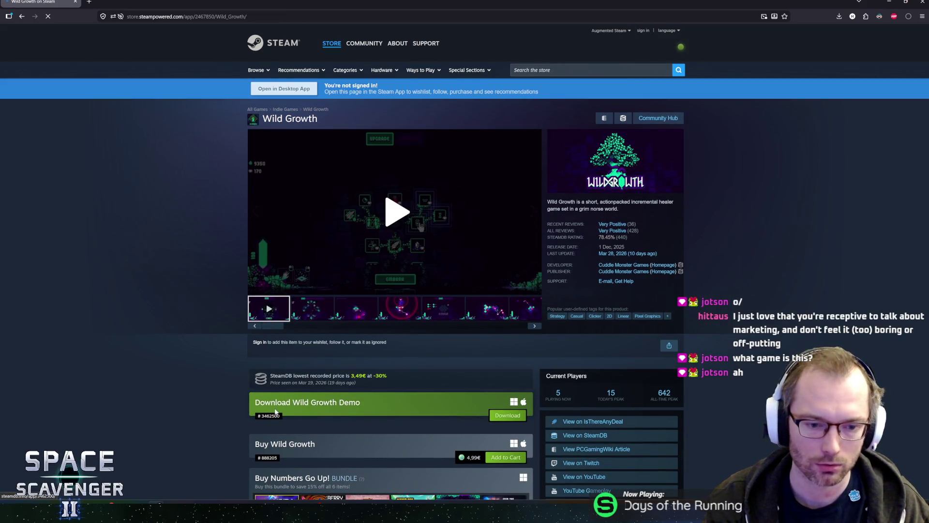
scroll(245, 382, "down", 3)
scroll(247, 289, "up", 3)
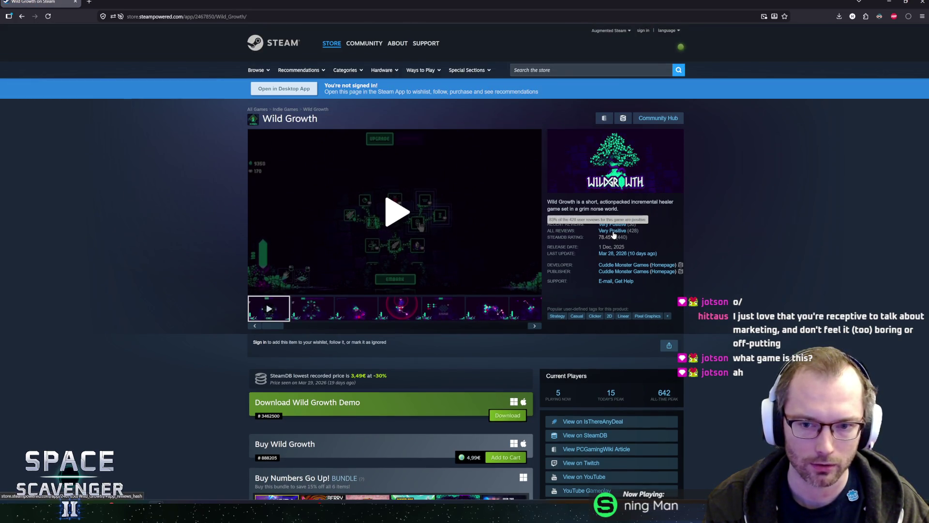
scroll(232, 326, "down", 5)
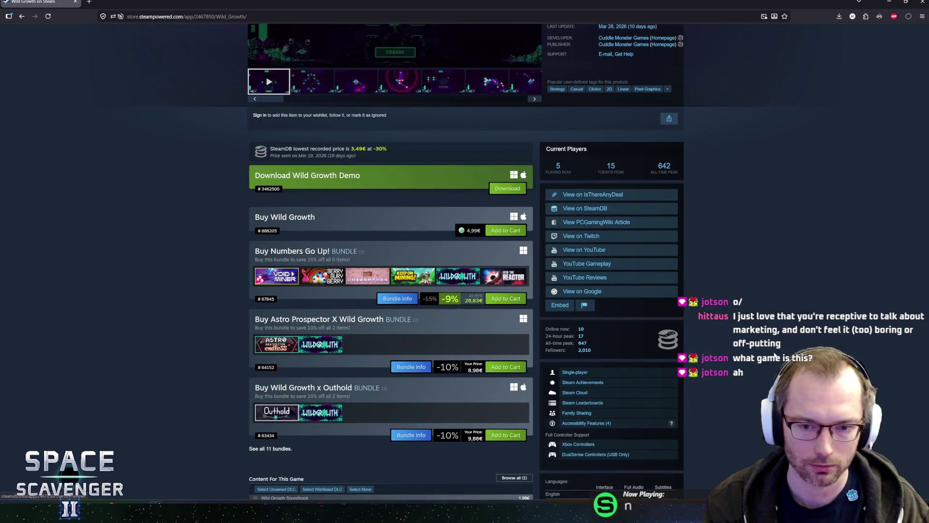
scroll(219, 303, "up", 5)
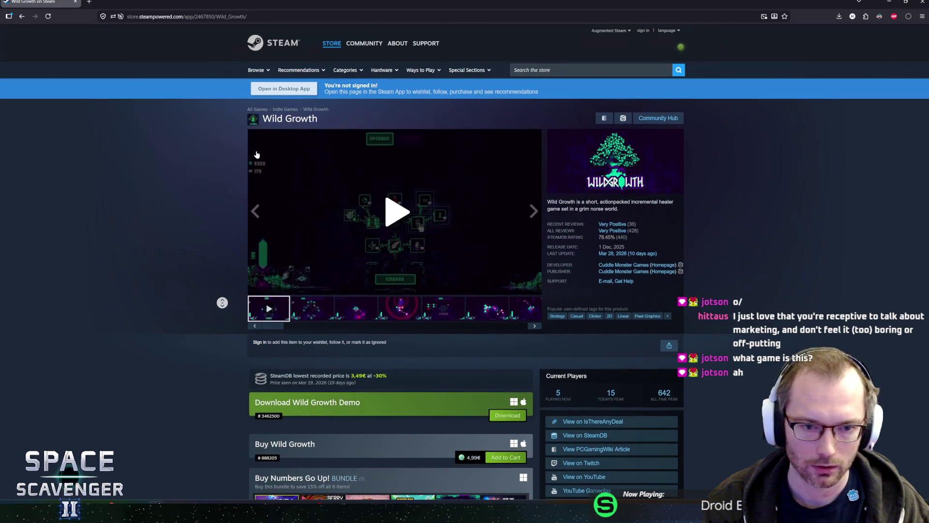
key("alt+Left")
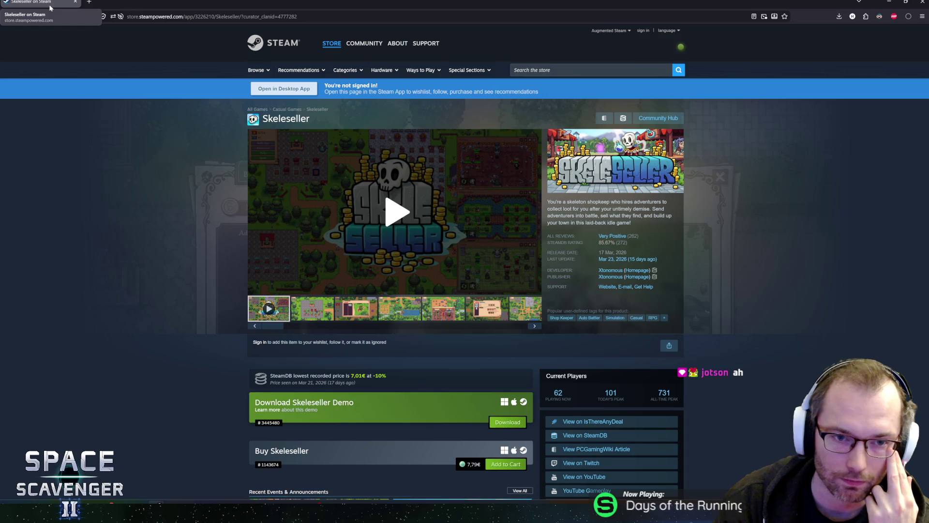
middle_click(50, 8)
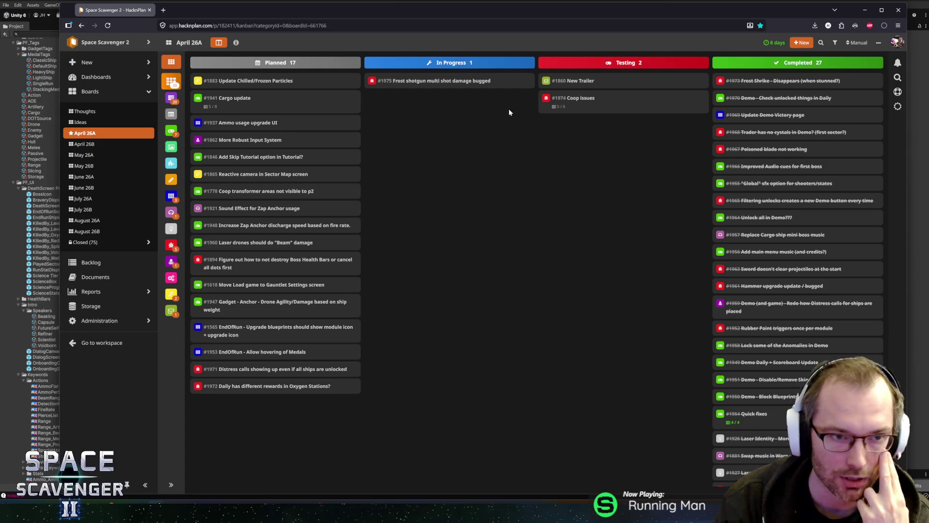
- Shrink the board window, nudge it up and left, and make it taller and narrower
left_click_drag(61, 17, 81, 84)
left_click_drag(236, 82, 224, 37)
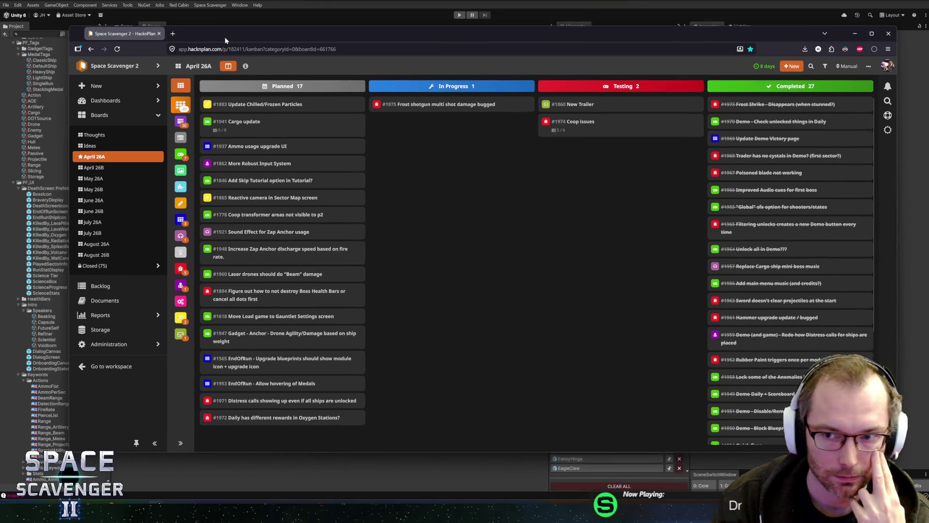
left_click_drag(395, 447, 398, 476)
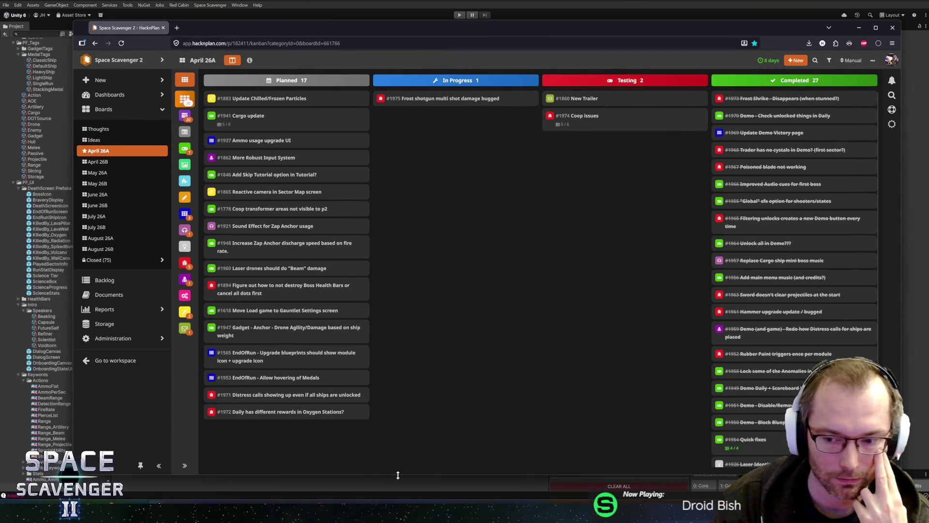
left_click_drag(901, 157, 857, 157)
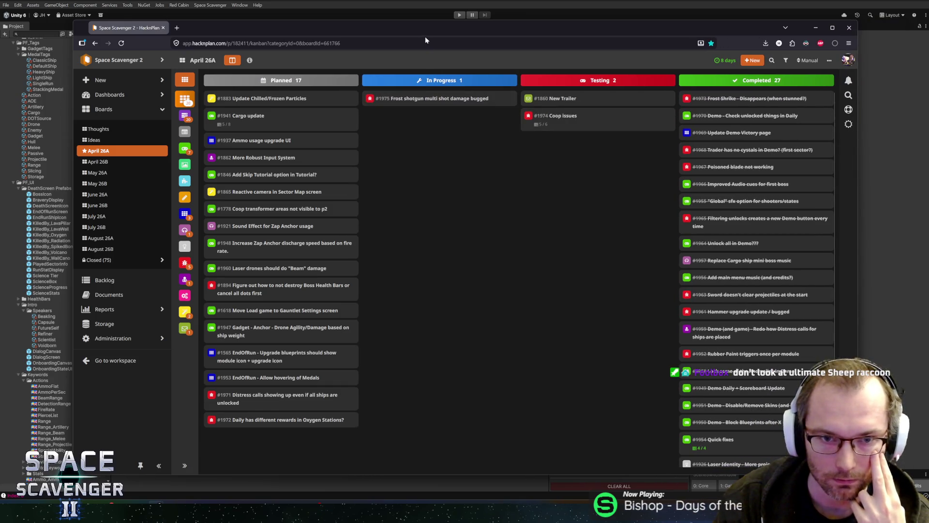
mouse_move(416, 28)
left_mouse_down()
mouse_move(395, 27)
mouse_move(405, 22)
left_mouse_up()
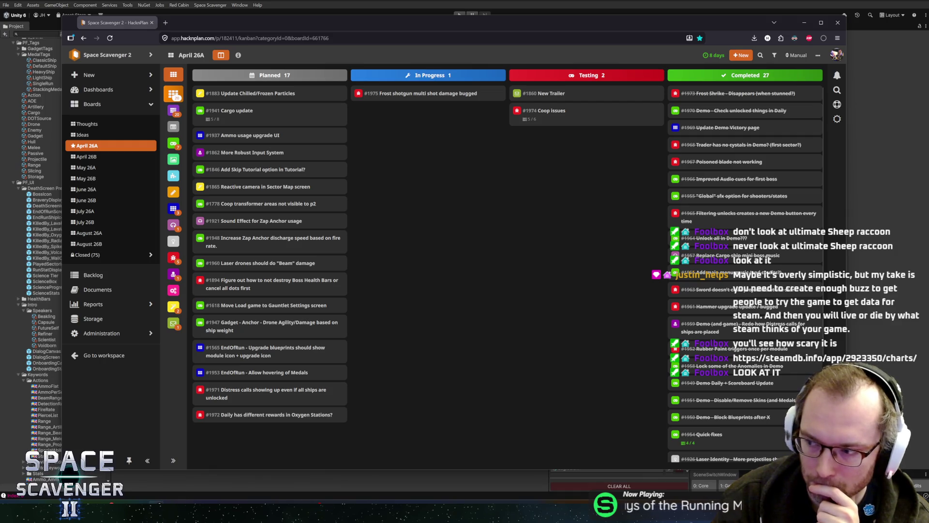
key("alt+Tab")
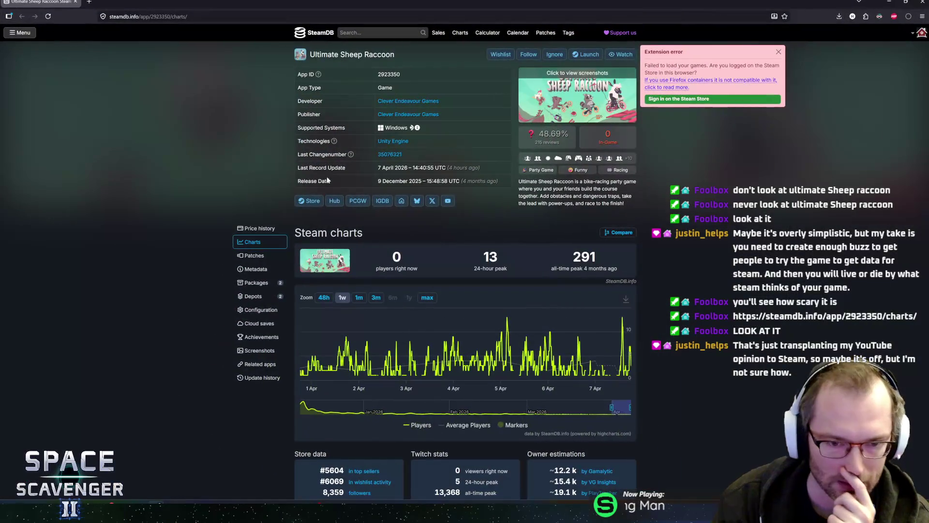
- Scroll Ultimate Sheep Raccoon's SteamDB charts, then open its Steam store page
scroll(166, 372, "down", 6)
scroll(199, 349, "down", 5)
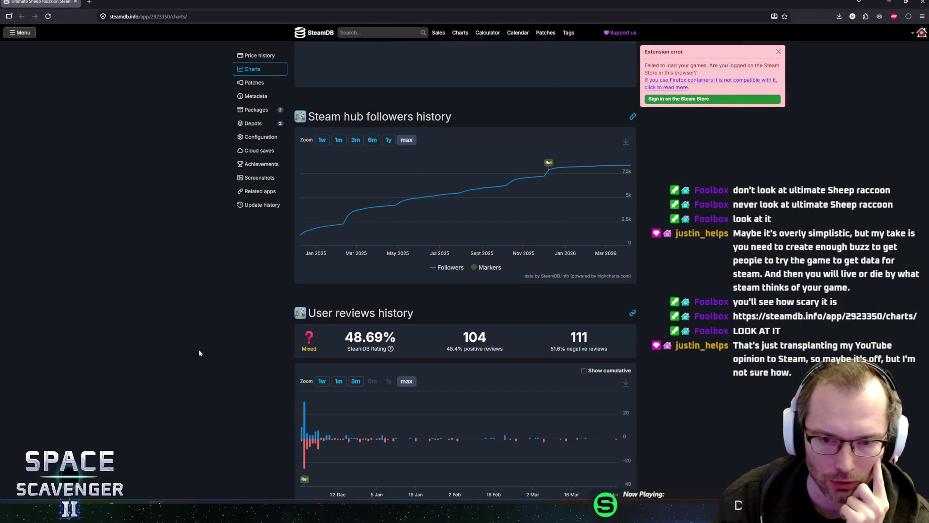
scroll(198, 349, "up", 3)
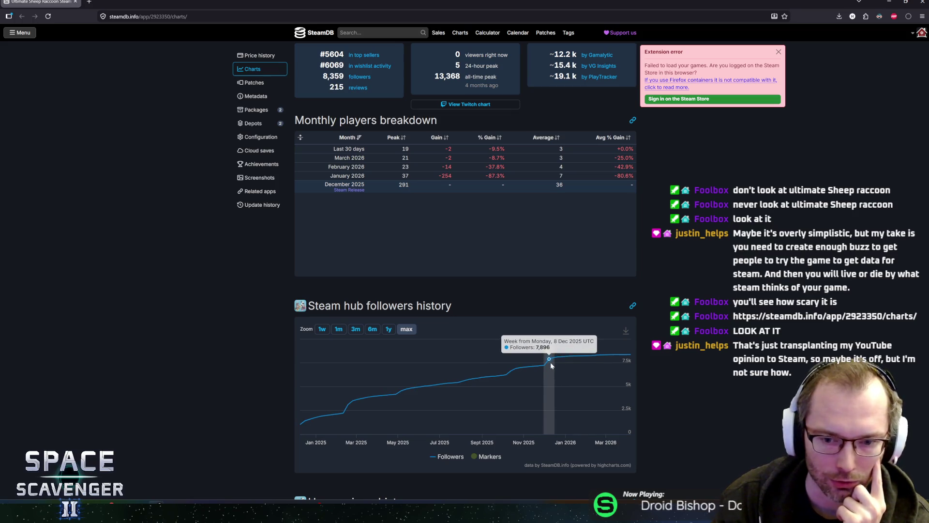
scroll(216, 269, "up", 4)
scroll(225, 271, "down", 5)
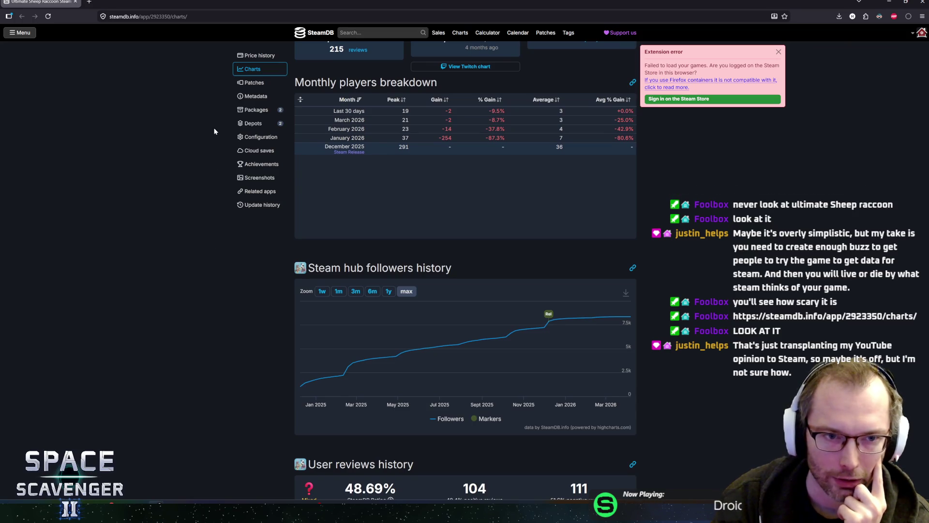
scroll(262, 135, "up", 5)
scroll(292, 238, "up", 3)
left_click(316, 202)
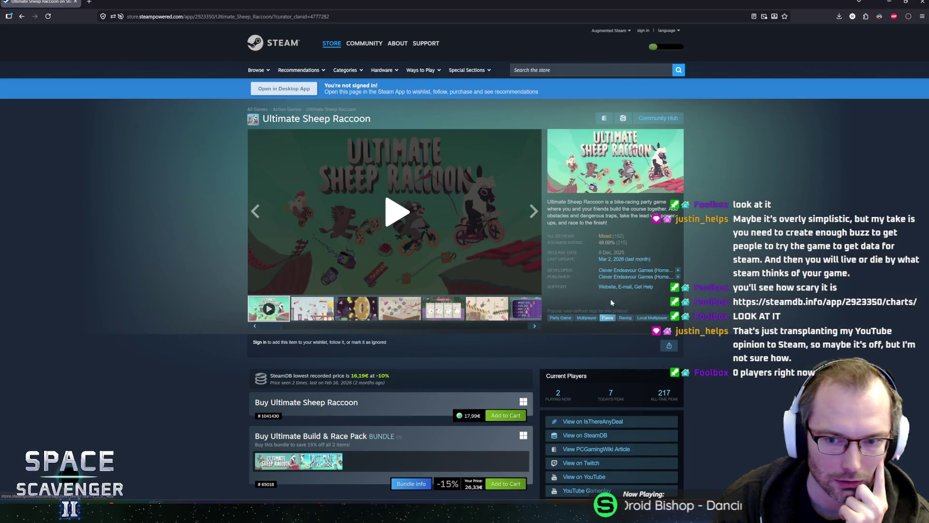
- Skim the Ultimate Sheep Raccoon store page, step back to SteamDB, and return
mouse_move(612, 242)
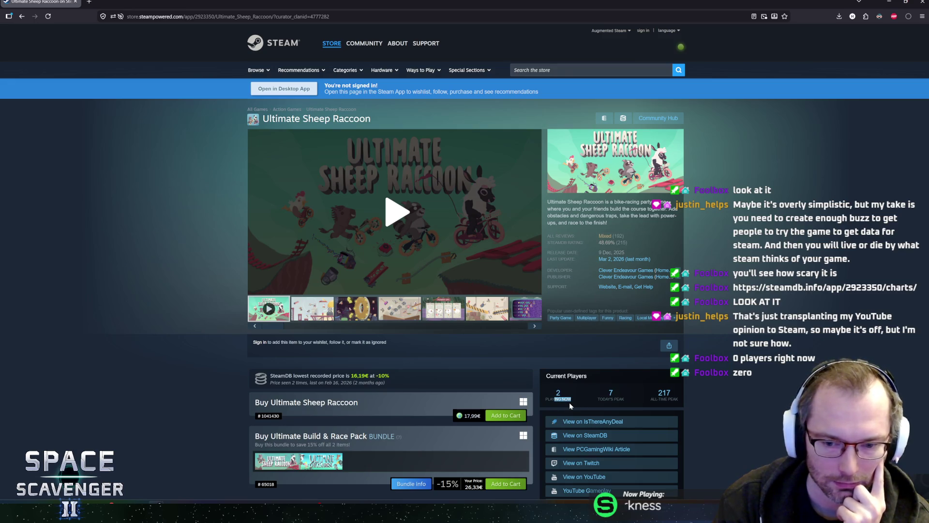
scroll(693, 384, "down", 3)
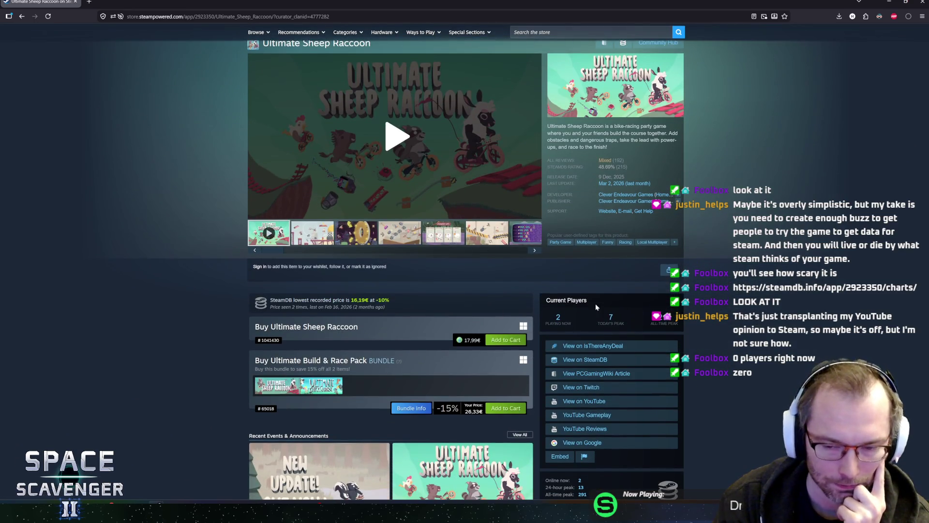
scroll(726, 256, "up", 3)
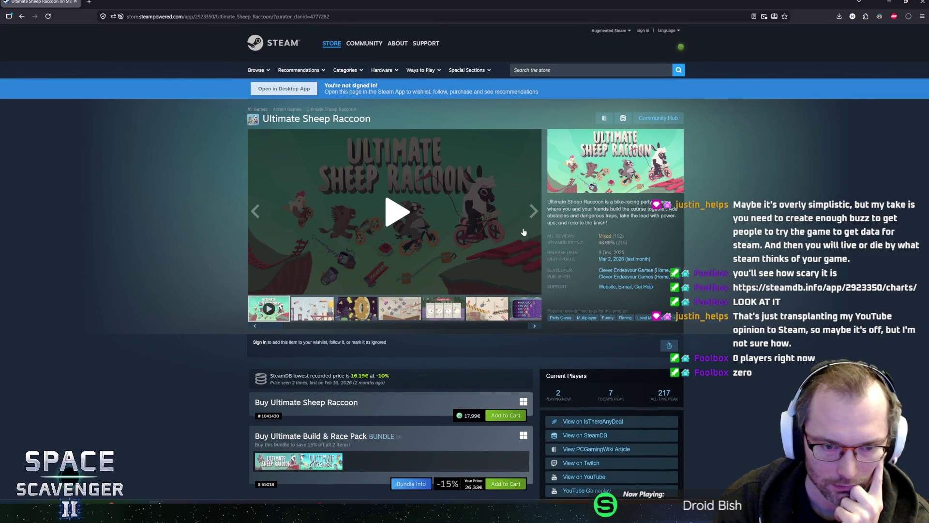
key("alt+Left")
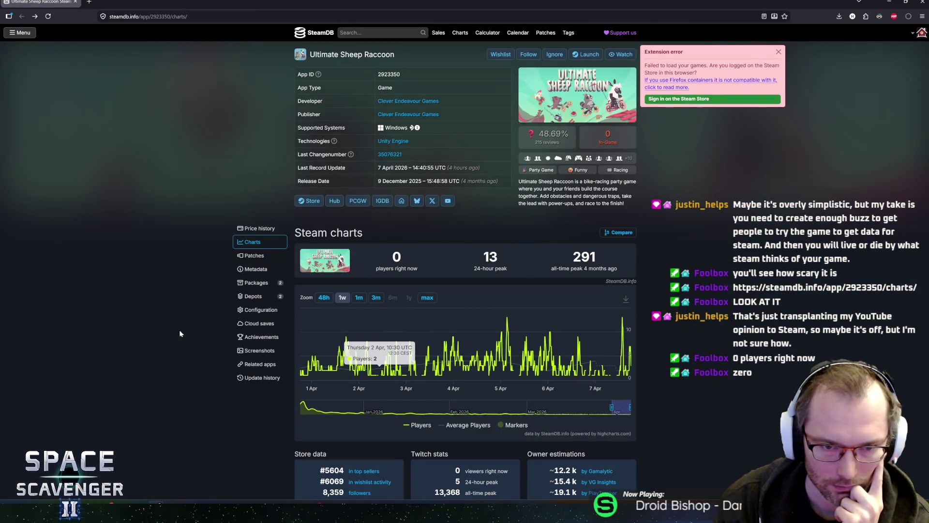
key("alt+Right")
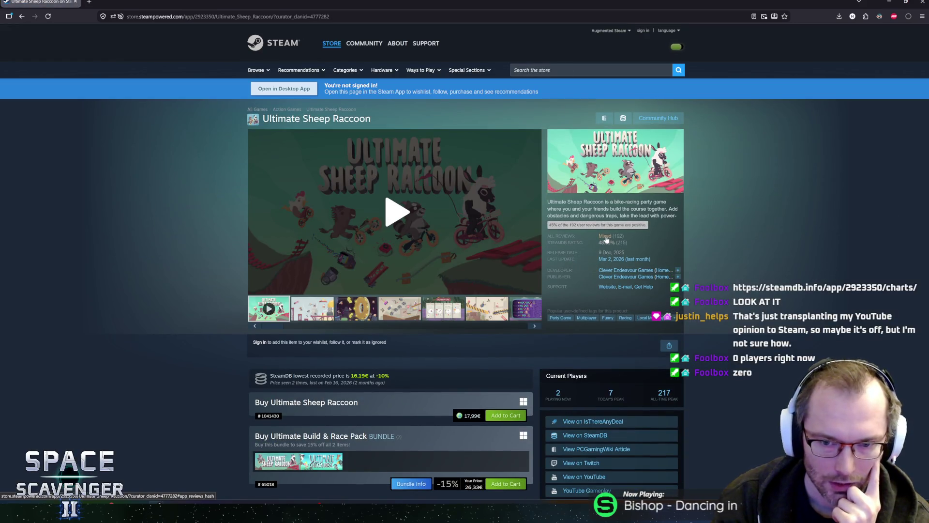
- Read through the Mixed customer reviews, go back up, and switch to HacknPlan
left_click(607, 238)
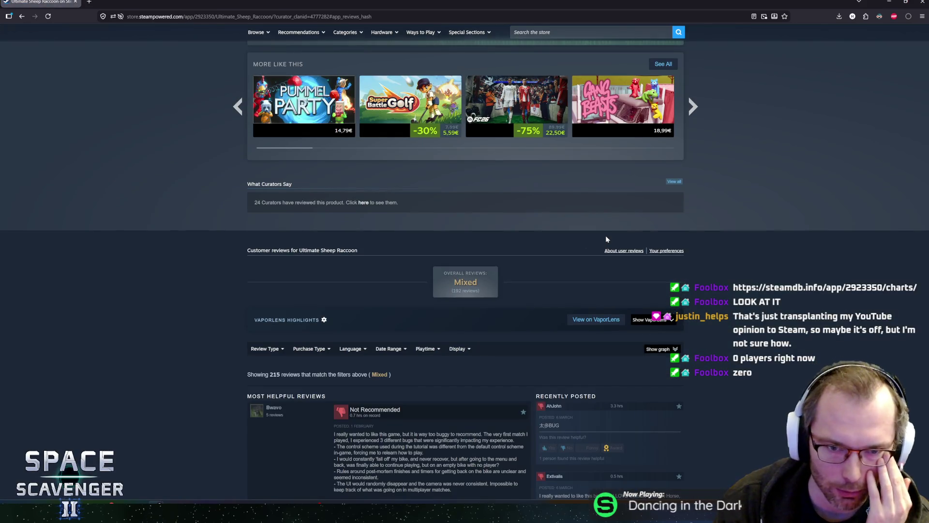
scroll(228, 309, "down", 5)
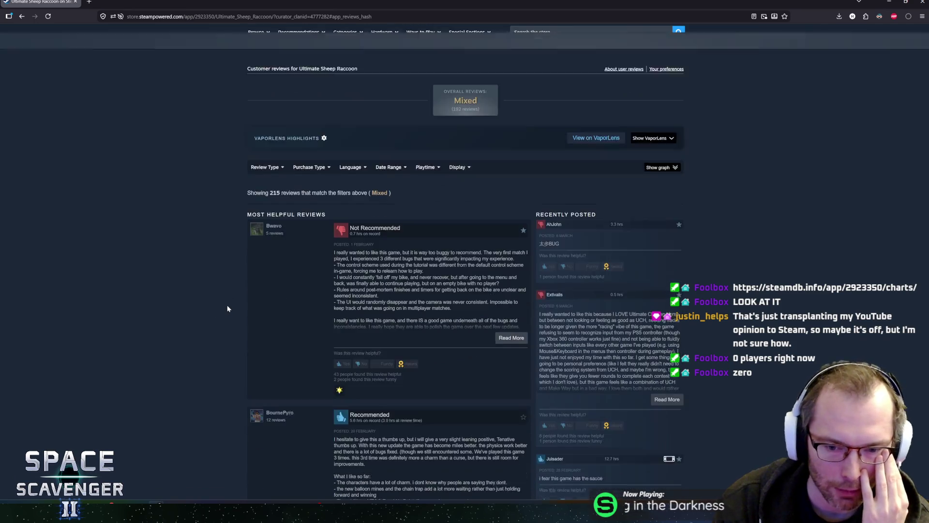
scroll(224, 289, "up", 3)
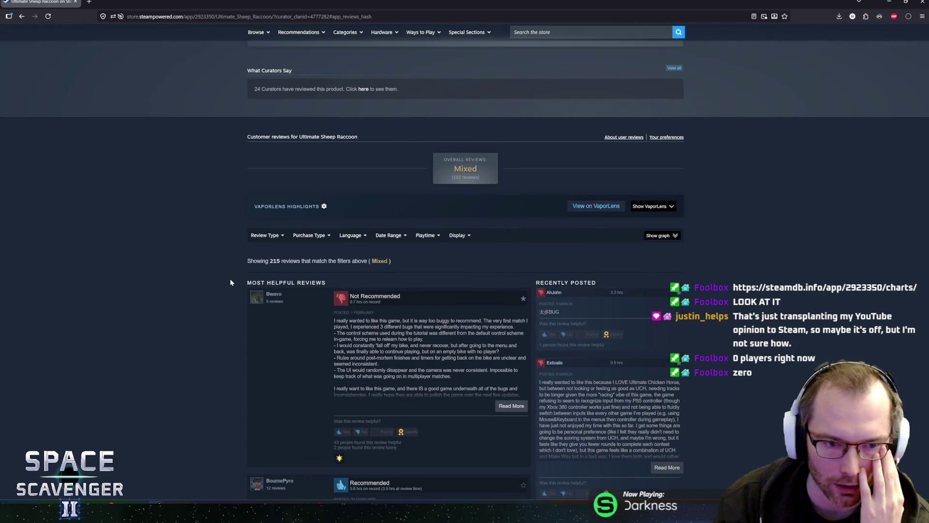
scroll(232, 278, "down", 8)
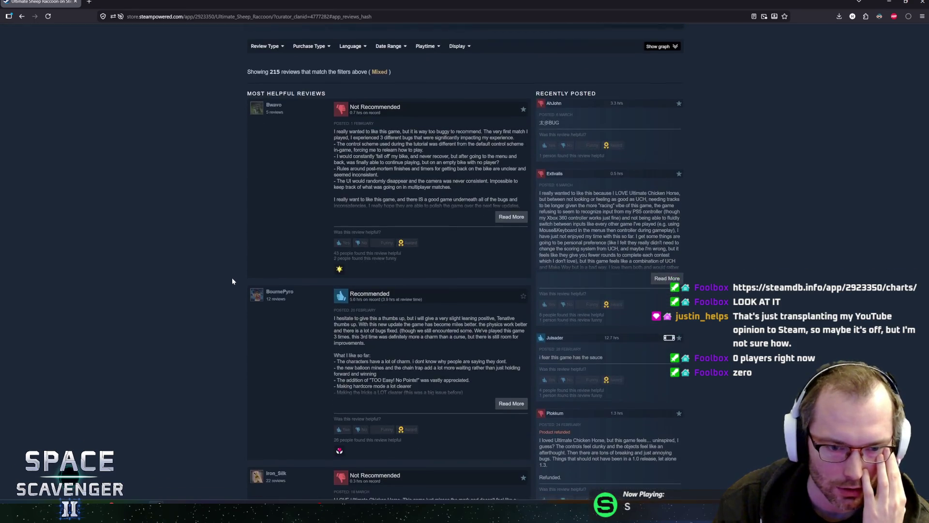
scroll(216, 267, "up", 20)
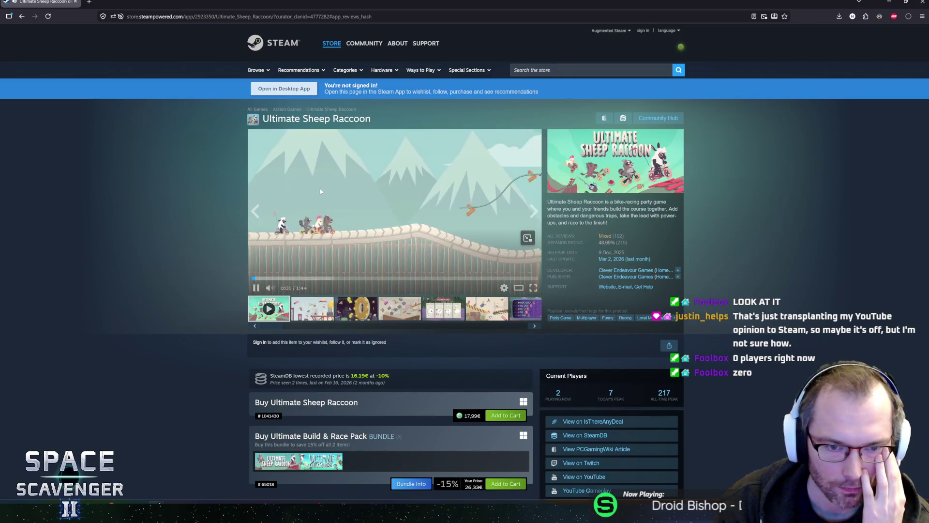
key("alt+Left")
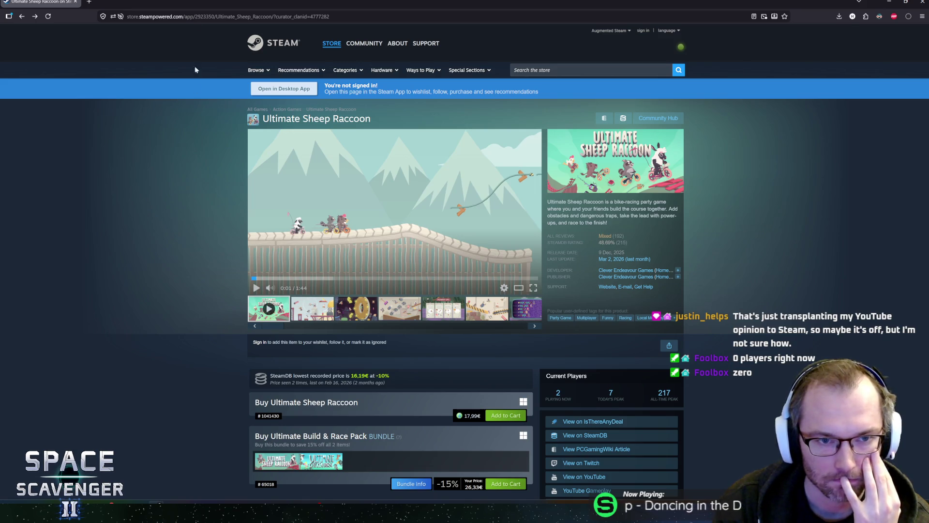
key("alt+Tab")
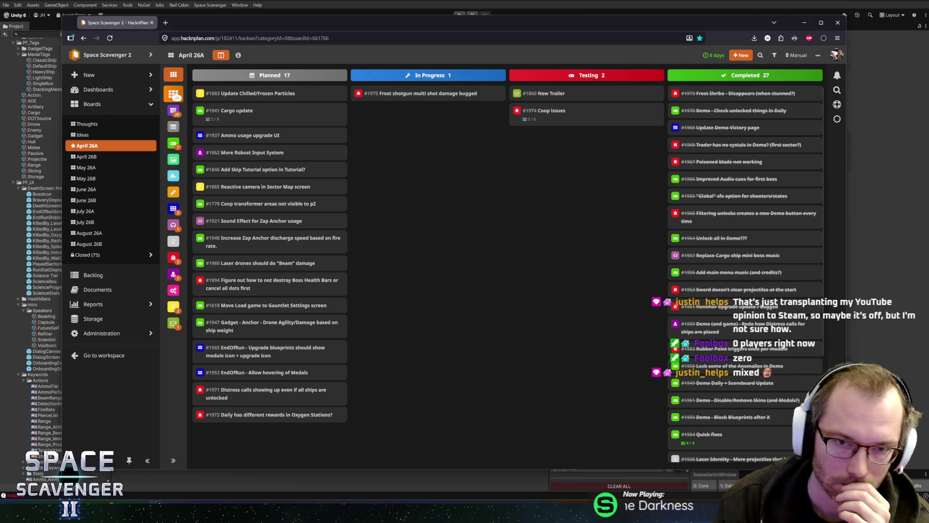
- Bring the Unity editor window in front of the browser
left_click(393, 3)
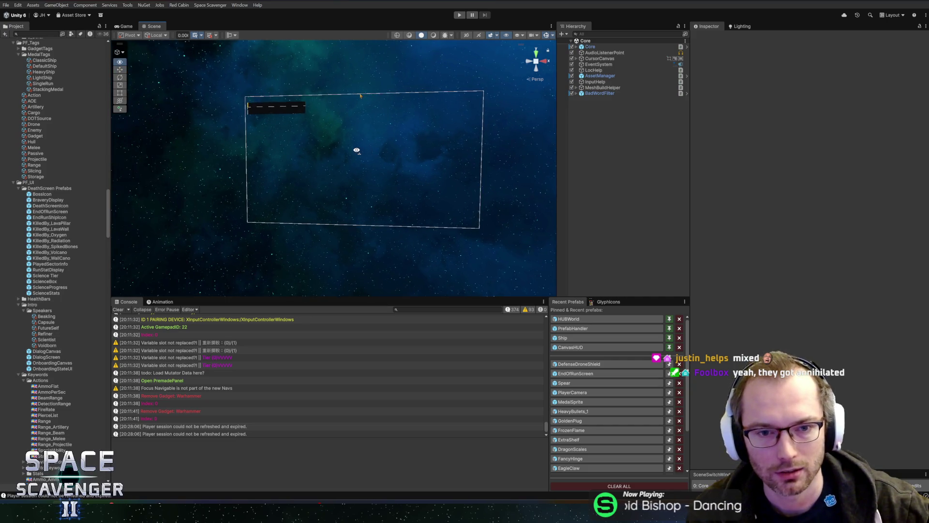
- Orbit and zoom the Scene view around the UI canvas, returning to the Move tool
mouse_move(372, 146)
left_mouse_down()
mouse_move(365, 155)
mouse_move(390, 159)
mouse_move(386, 166)
mouse_move(398, 122)
mouse_move(379, 137)
mouse_move(386, 113)
left_mouse_up()
scroll(373, 128, "down", 3)
key("w")
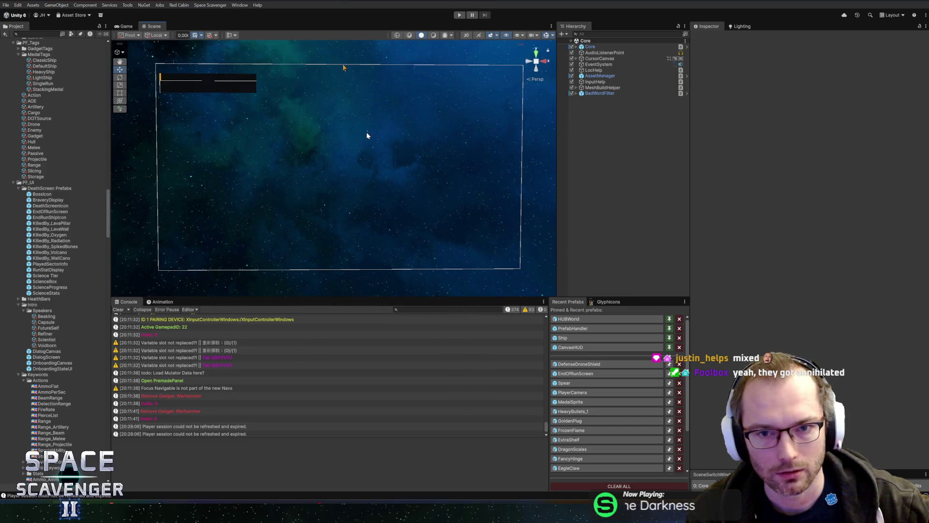
scroll(342, 149, "up", 3)
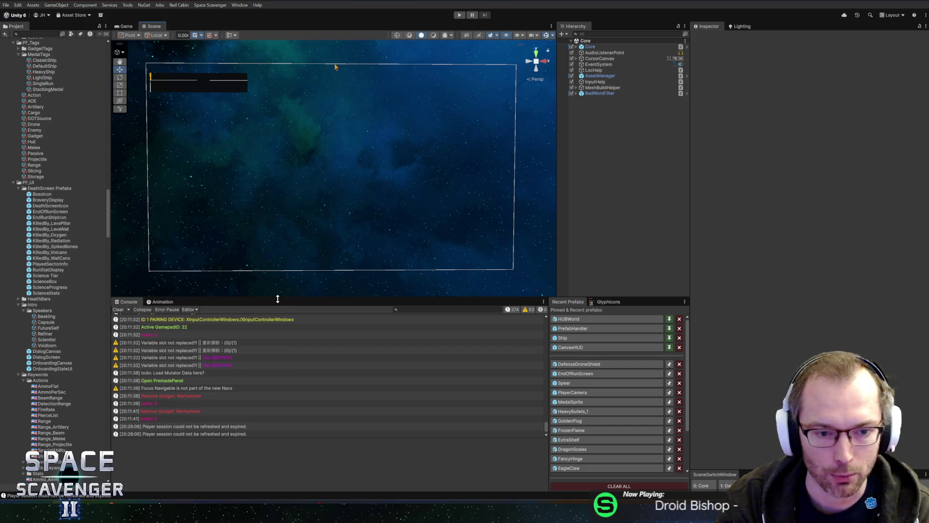
- Raise the Console splitter for more height and bring Rider with Util.cs forward
left_click_drag(278, 297, 279, 285)
scroll(322, 213, "up", 1)
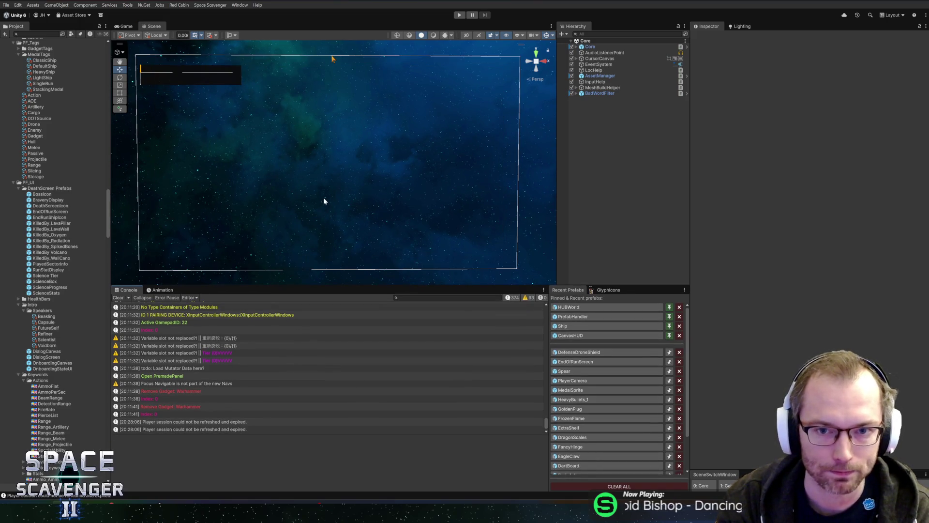
scroll(319, 190, "up", 1)
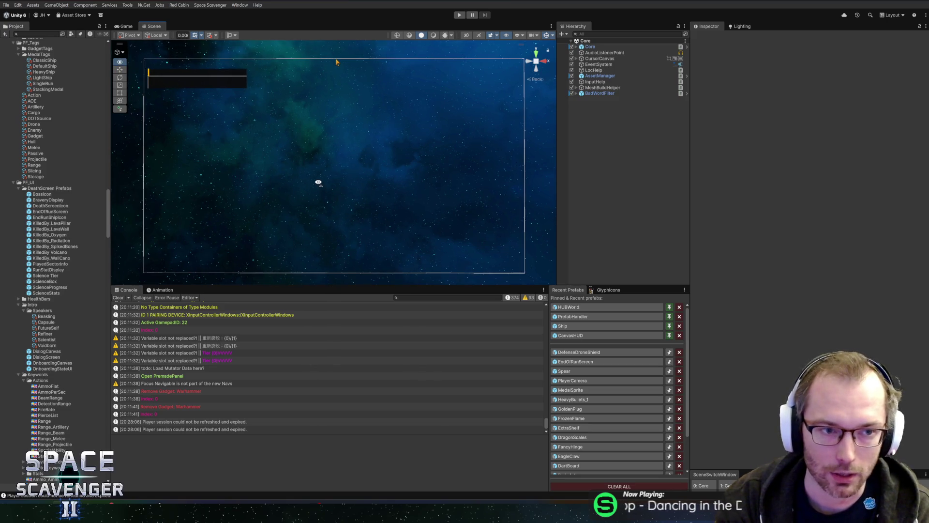
scroll(318, 180, "down", 2)
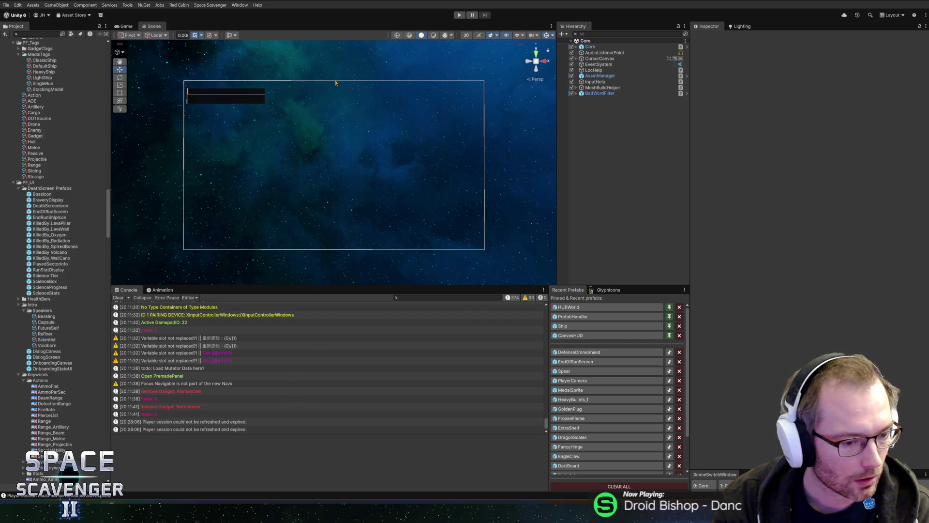
left_click(50, 448)
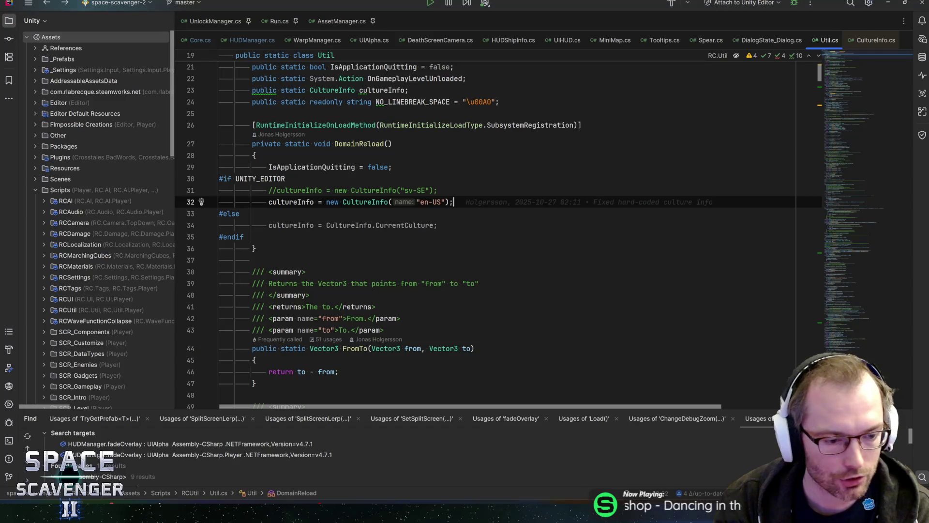
- Move down through DomainReload in Util.cs to line 42, then close CultureInfo.cs
key("Down")
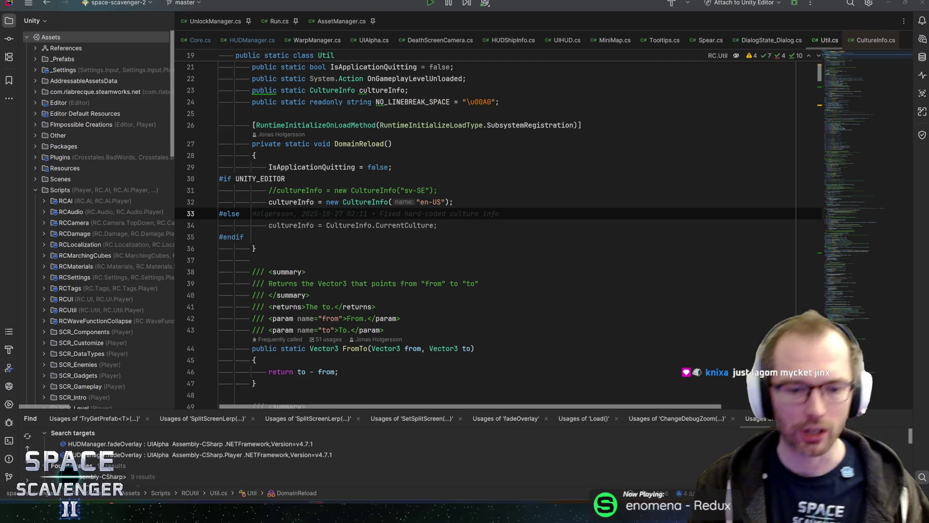
key("Down")
key("Down")
key("Down")
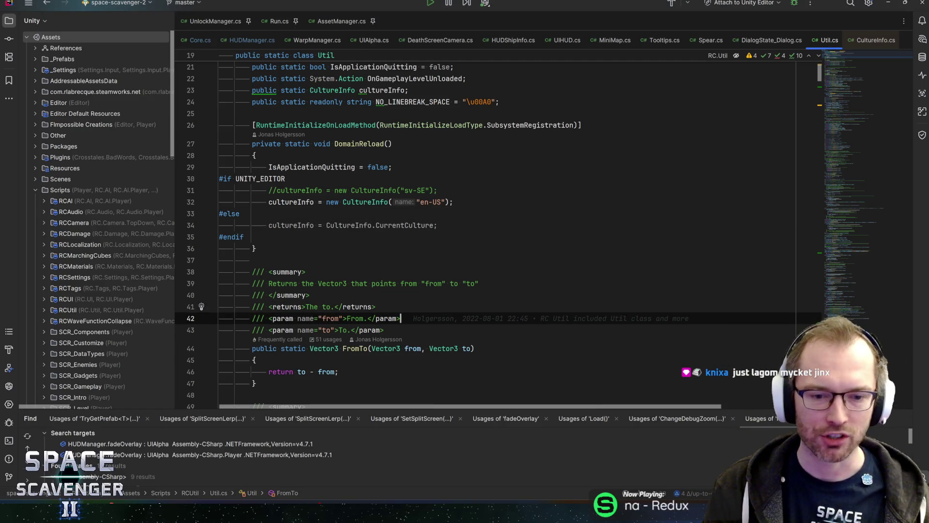
middle_click(861, 45)
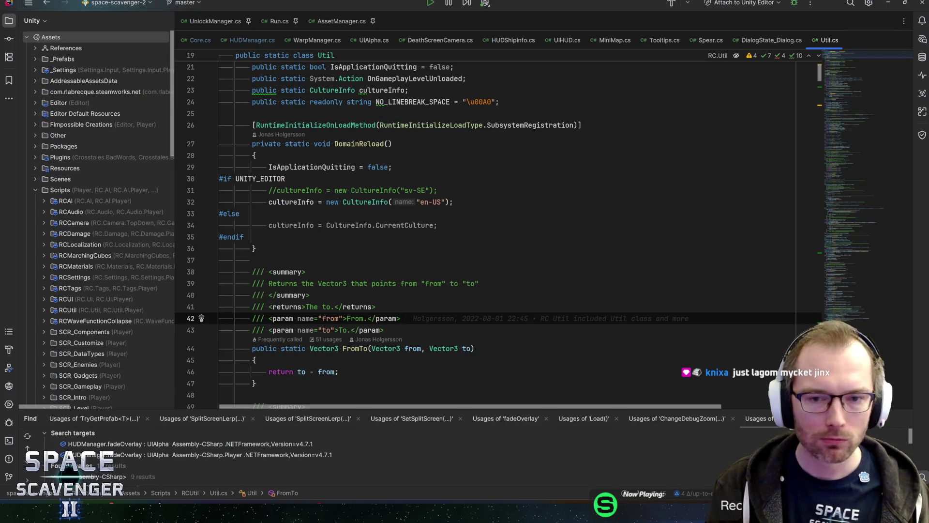
- Check HUDManager.cs lines 225–226 in OnEnterWarpScreen, then return to Unity
key("ctrl+Tab")
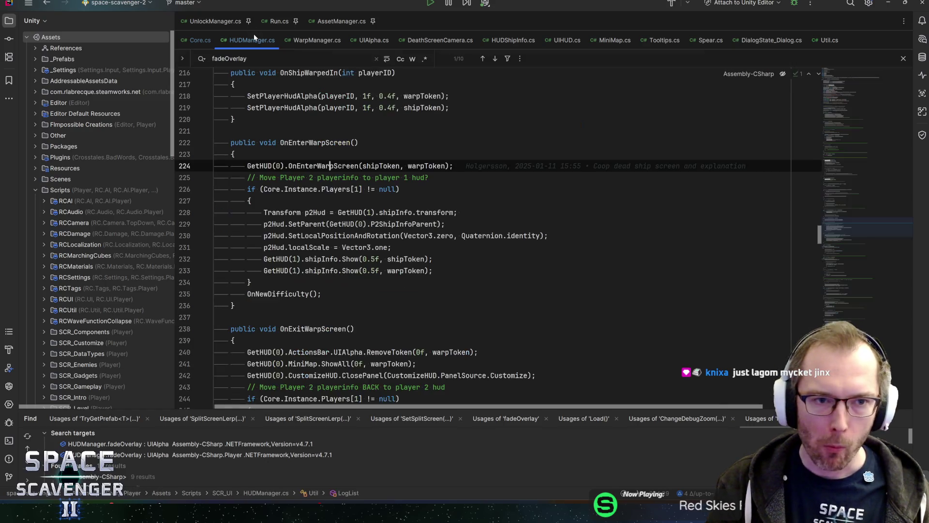
left_click(430, 177)
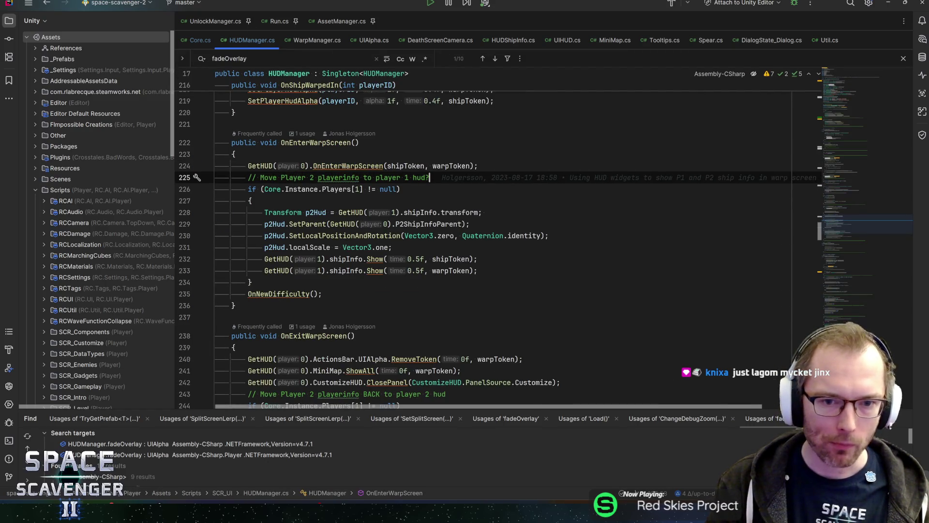
left_click(401, 189)
key("alt+Tab")
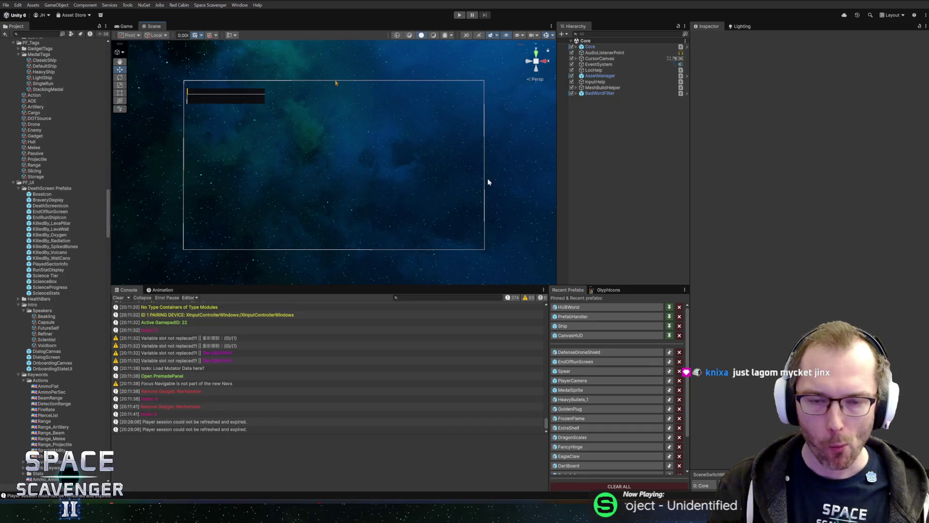
- Drag the Scene/Console splitter down and the Hierarchy splitter right, then return to Rider
left_click_drag(426, 286, 430, 326)
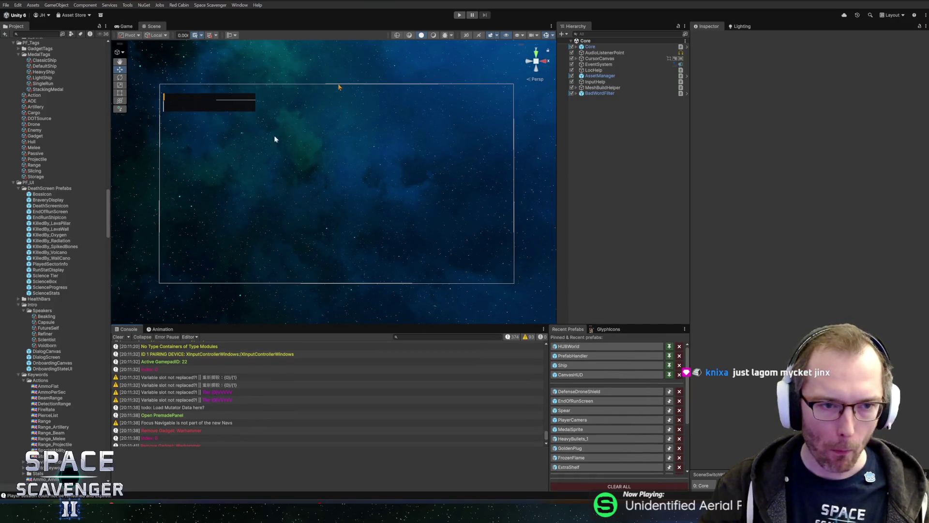
left_click_drag(689, 204, 714, 203)
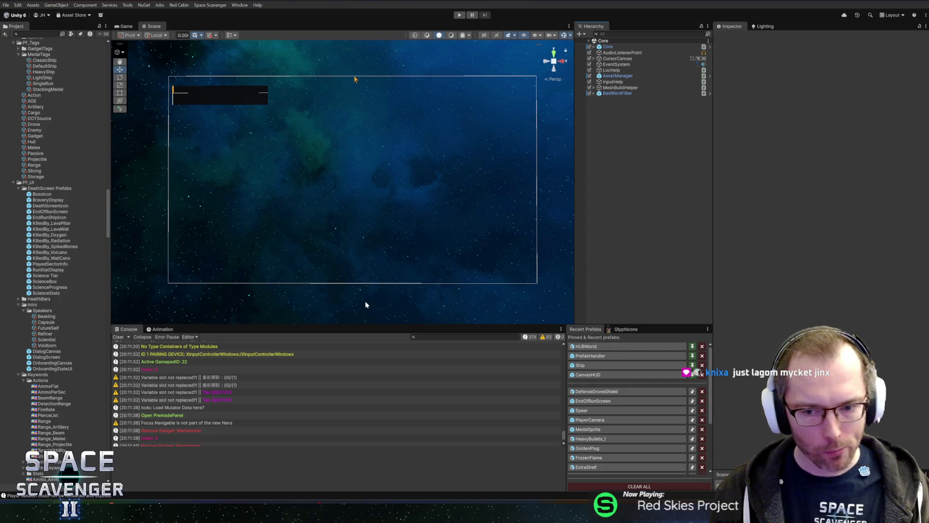
key("alt+Tab")
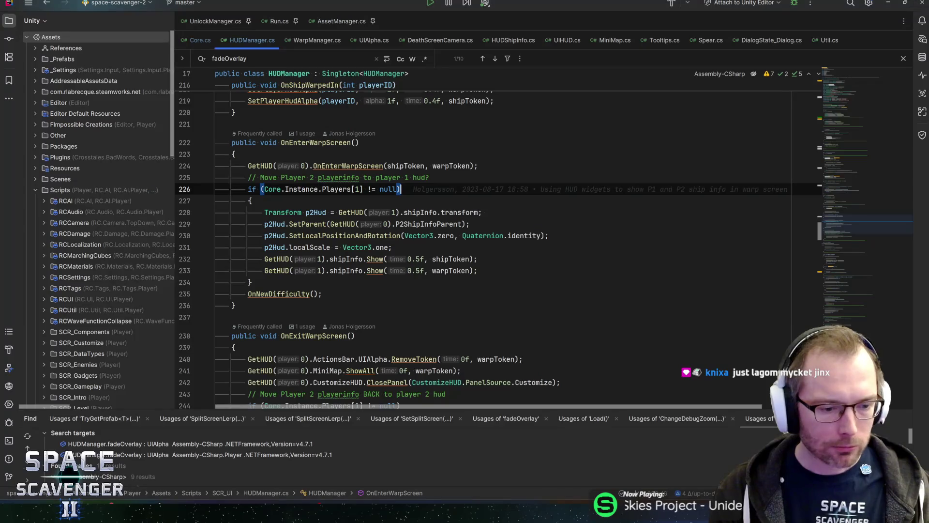
- Open DamageDealer.cs through the class search and place the caret at Awake on line 54
key("ctrl+n")
type("util")
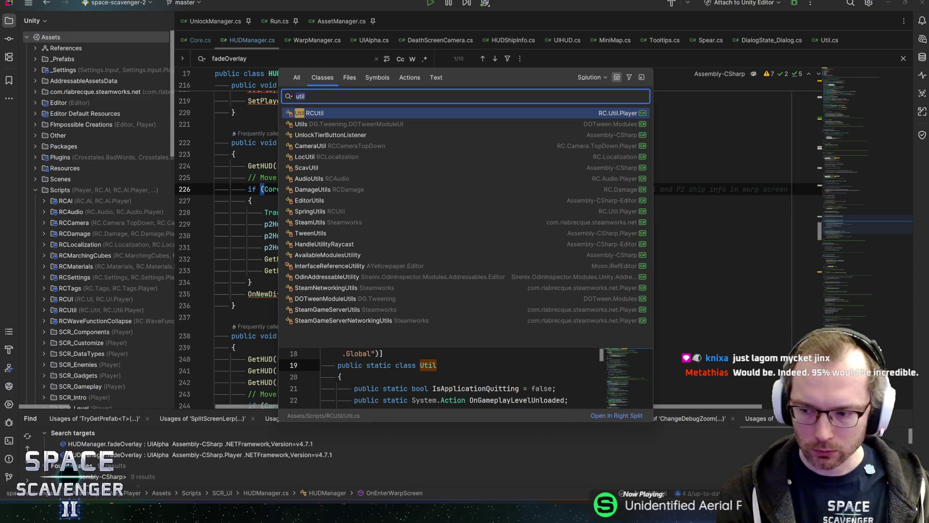
type("damagedeal")
key("Return")
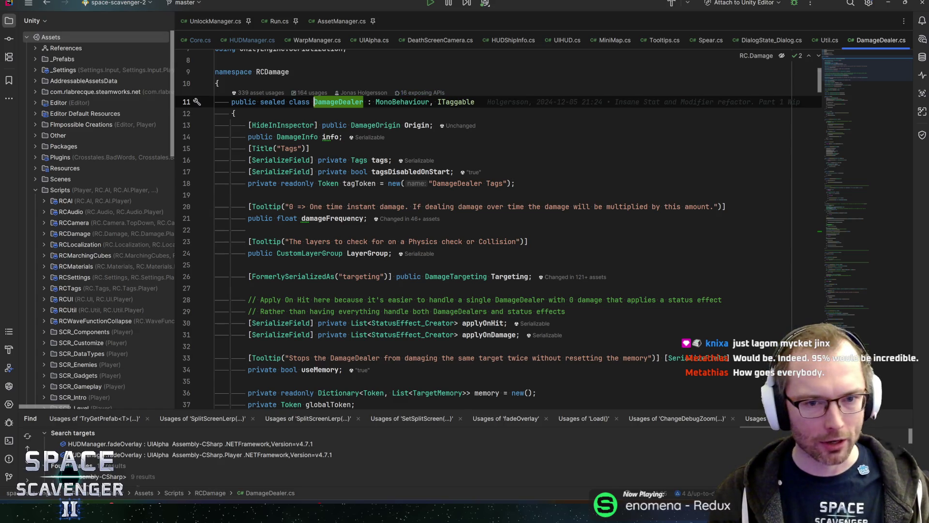
scroll(484, 227, "down", 6)
scroll(484, 227, "down", 6)
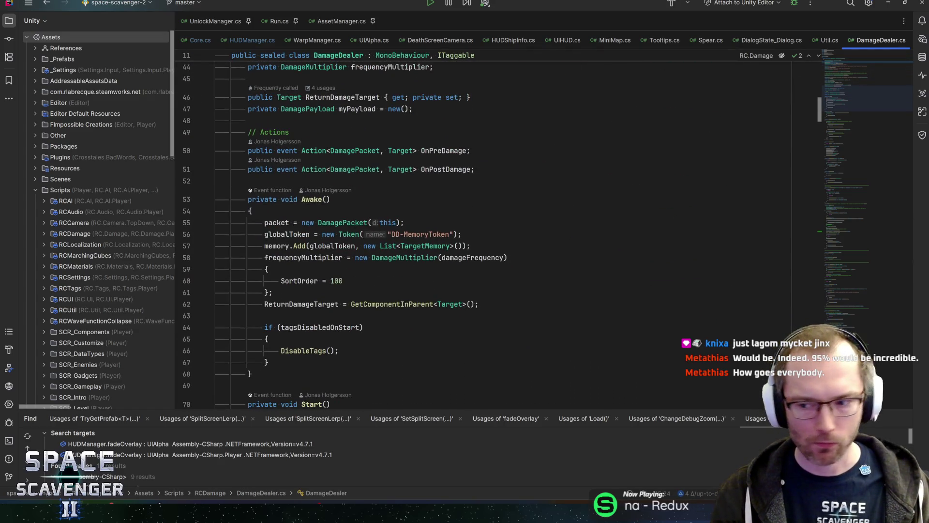
mouse_move(317, 151)
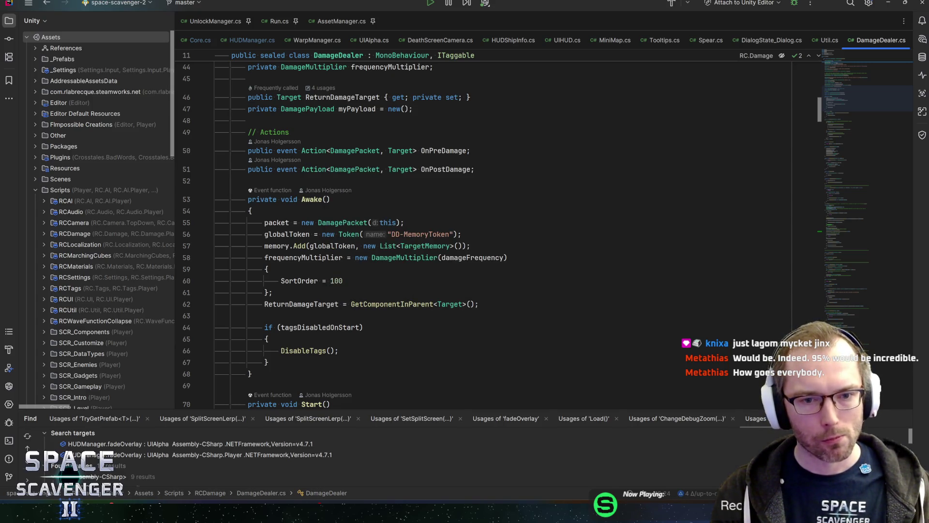
left_click(250, 211)
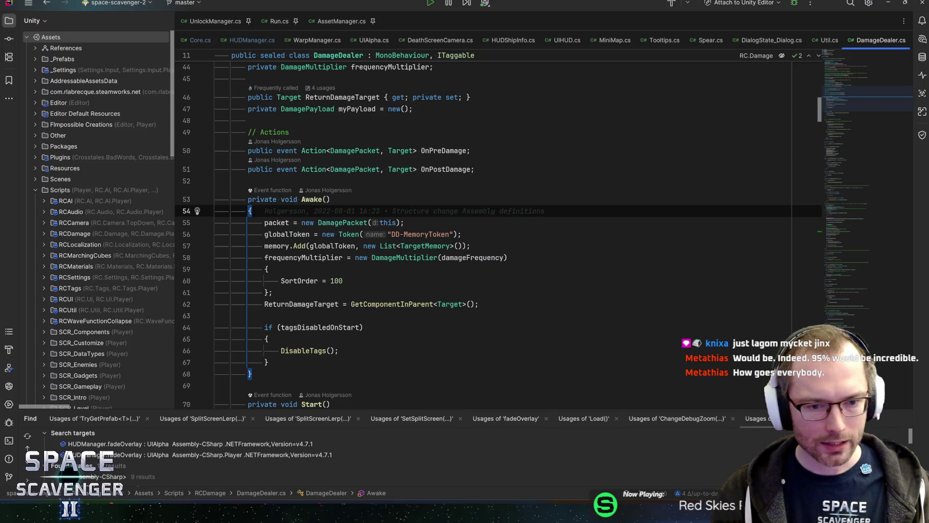
key("ctrl+n")
- Open the Health class via Go to Class and start an in-file search for 'iframes'
type("t")
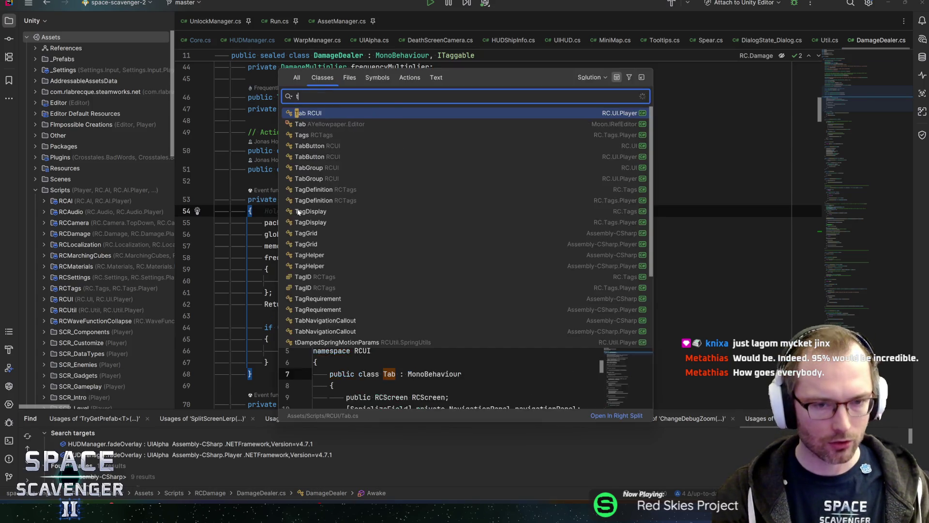
key("BackSpace")
type("health")
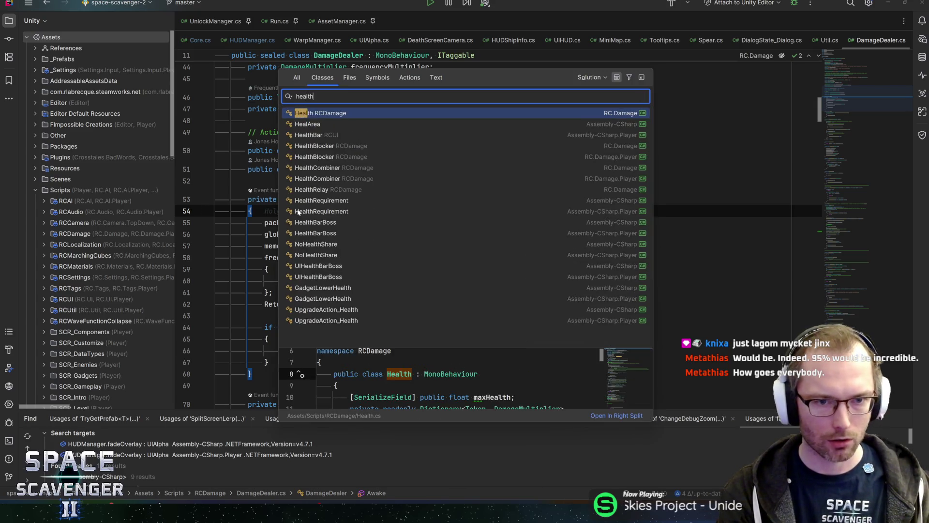
key("Escape")
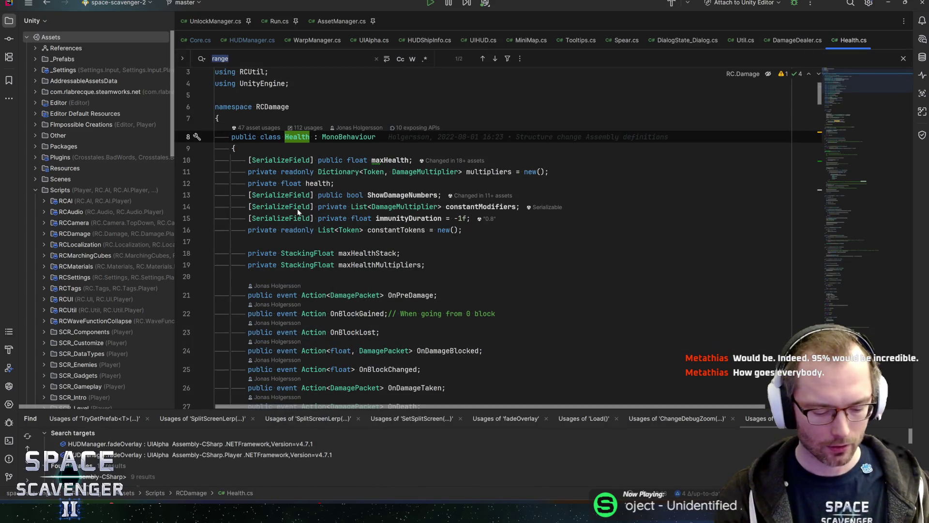
key("ctrl+f")
type("iframes")
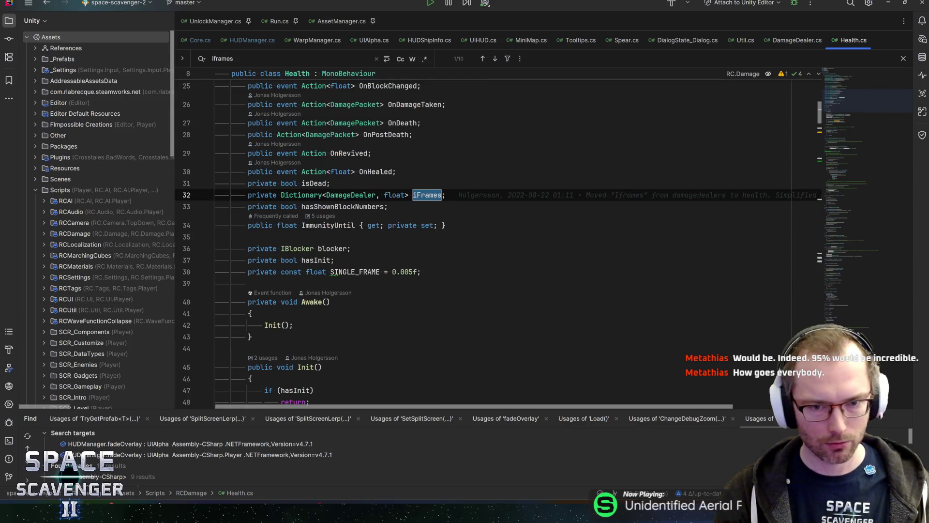
key("ctrl+BackSpace")
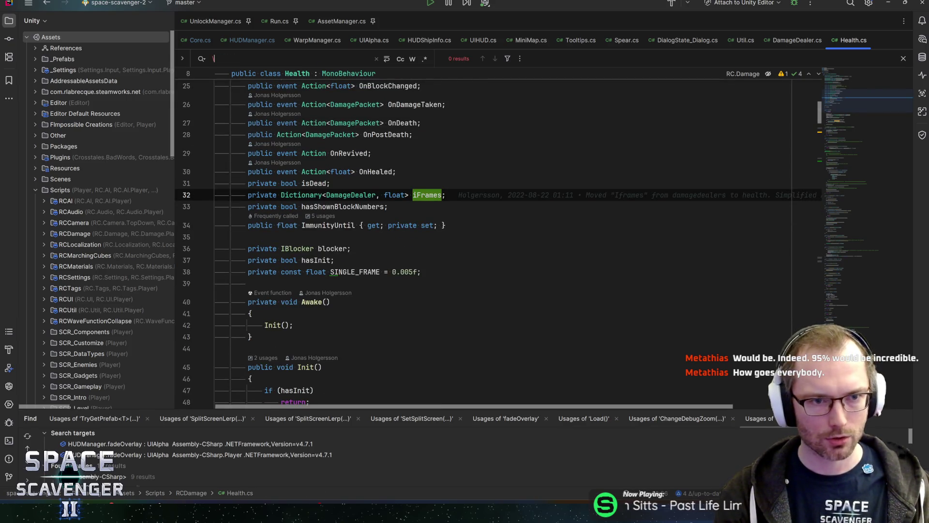
- Search Health.cs for the iFrames field from line 32 and step through its usages
double_click(427, 195)
key("ctrl+f")
key("Return")
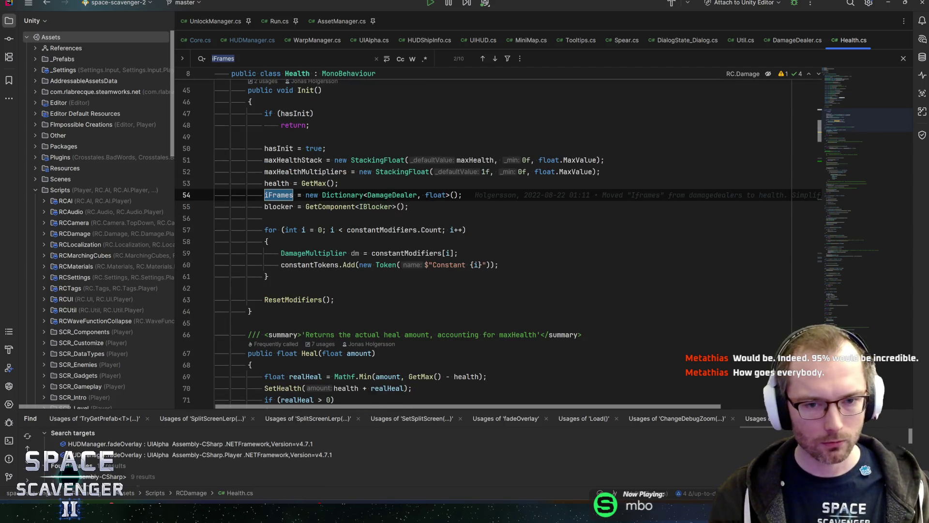
key("Return")
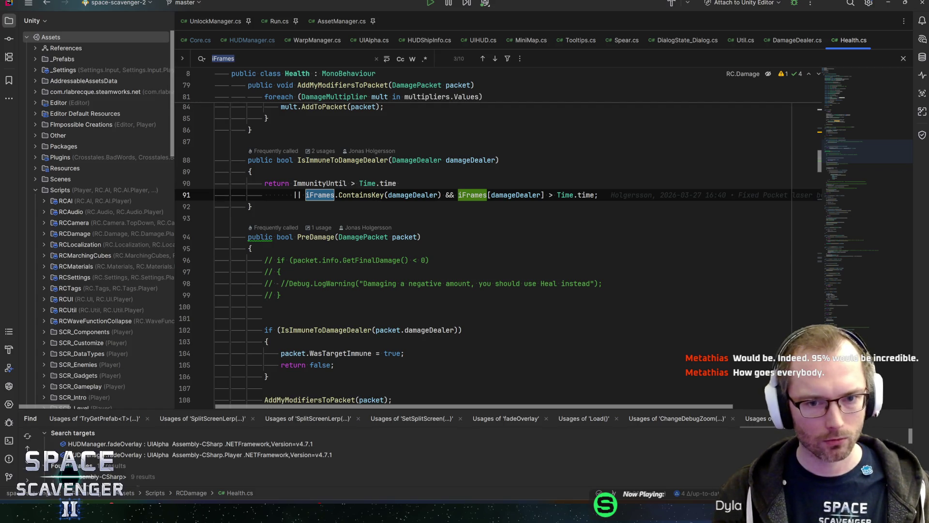
left_click(330, 198)
- Jump to the UpdateIFrames method and inspect the SINGLE_FRAME constant on line 214
scroll(339, 203, "down", 5)
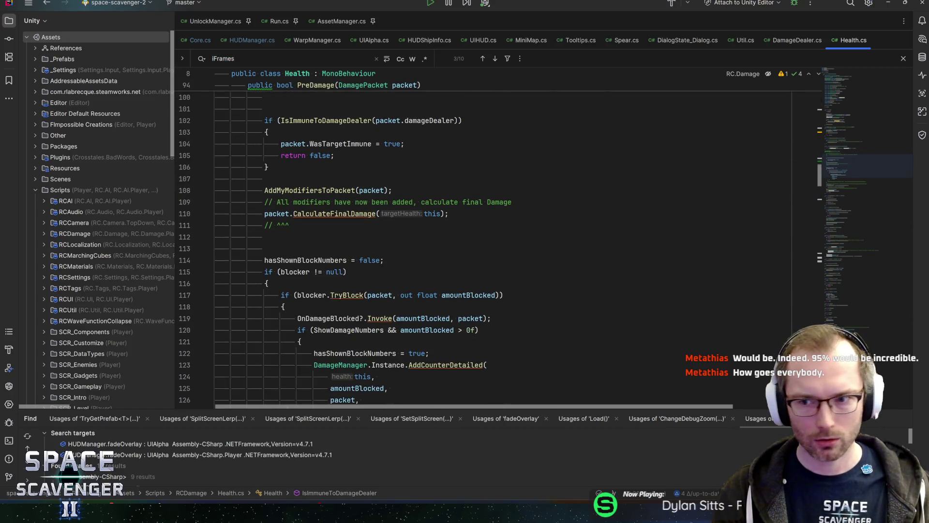
left_click(855, 196)
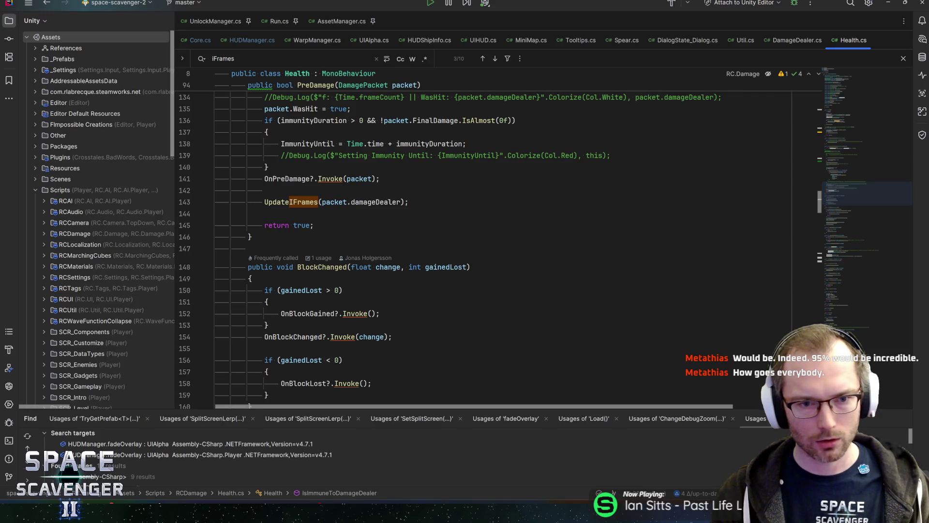
left_click(290, 201, "ctrl")
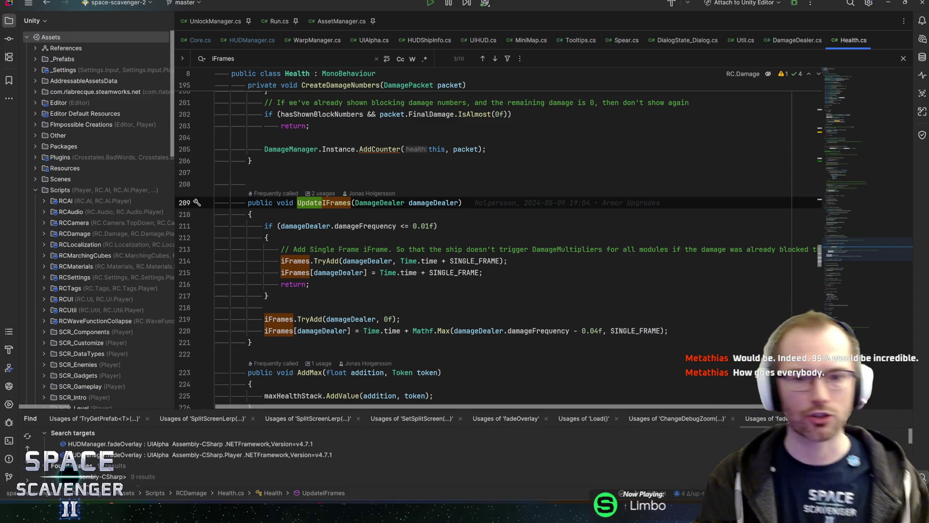
left_click(204, 225)
left_click(451, 261)
double_click(454, 261)
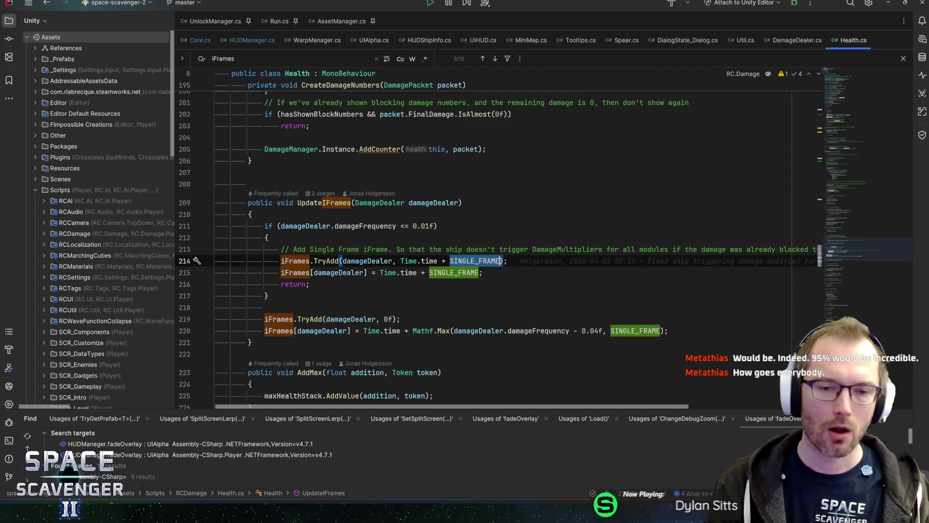
left_click(450, 261)
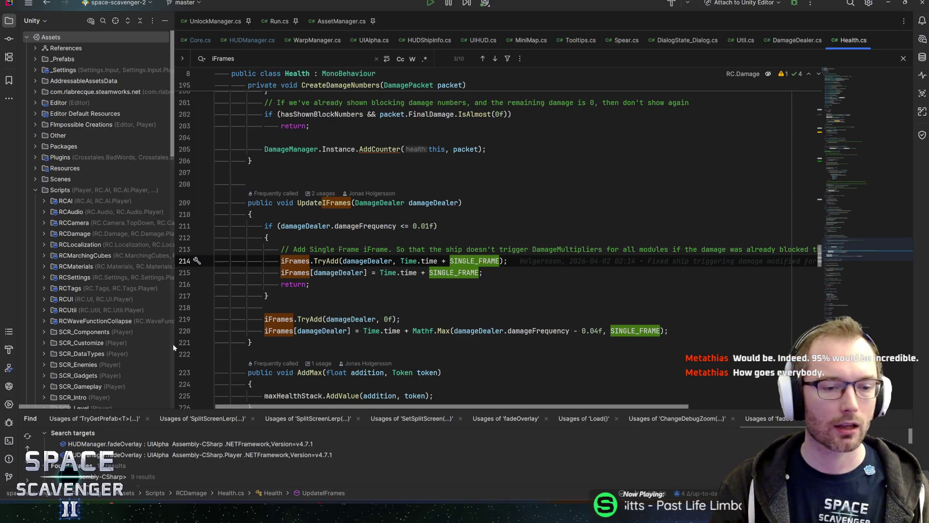
- Narrow the Project panel to widen the code, then read lines 213–215 of UpdateIFrames
left_click_drag(174, 347, 144, 345)
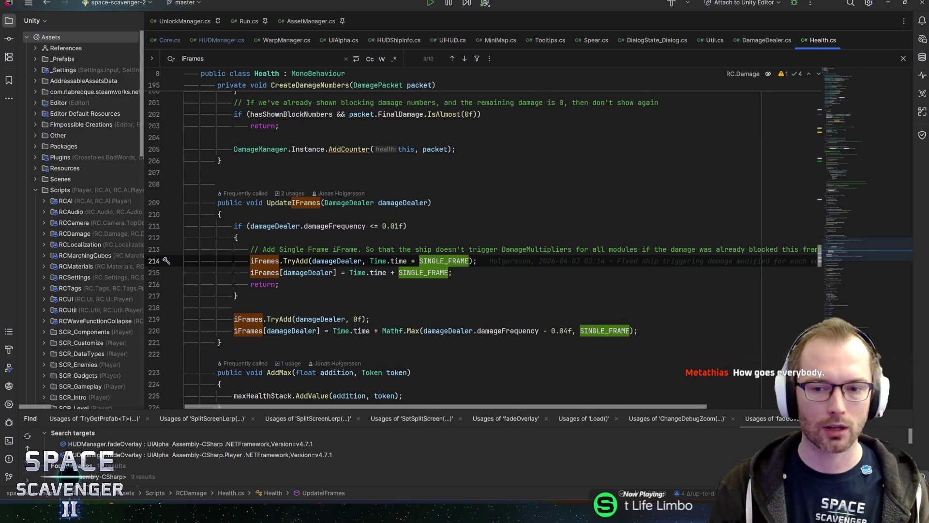
mouse_move(463, 406)
left_mouse_down()
mouse_move(543, 409)
mouse_move(404, 408)
left_mouse_up()
left_click(588, 249)
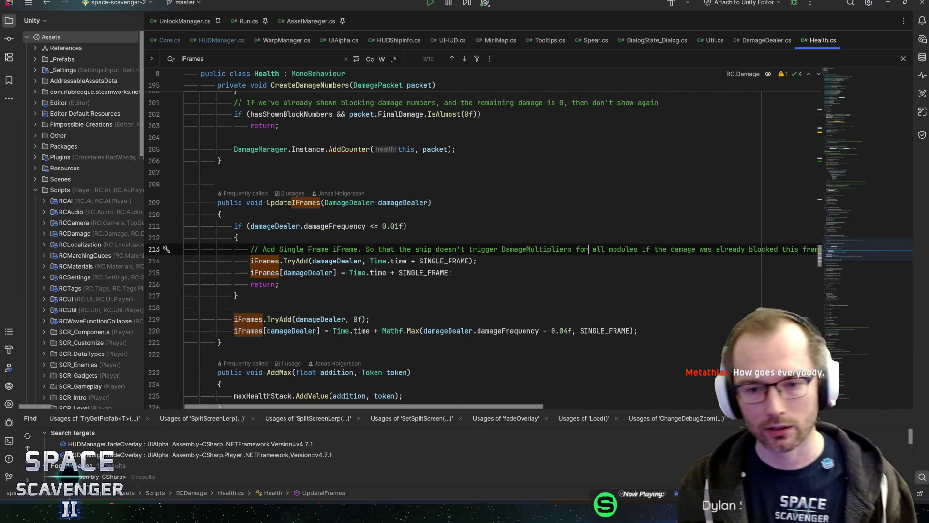
key("End")
key("Down")
key("Down")
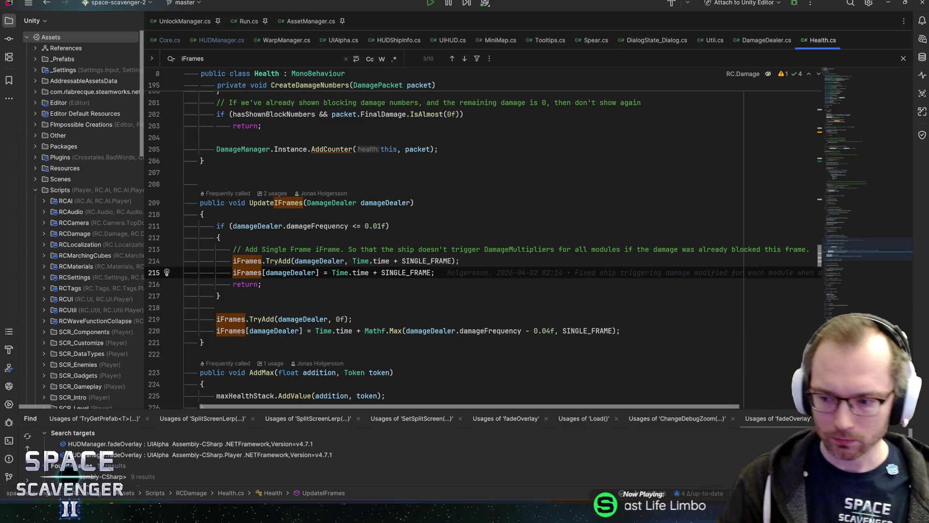
key("Up")
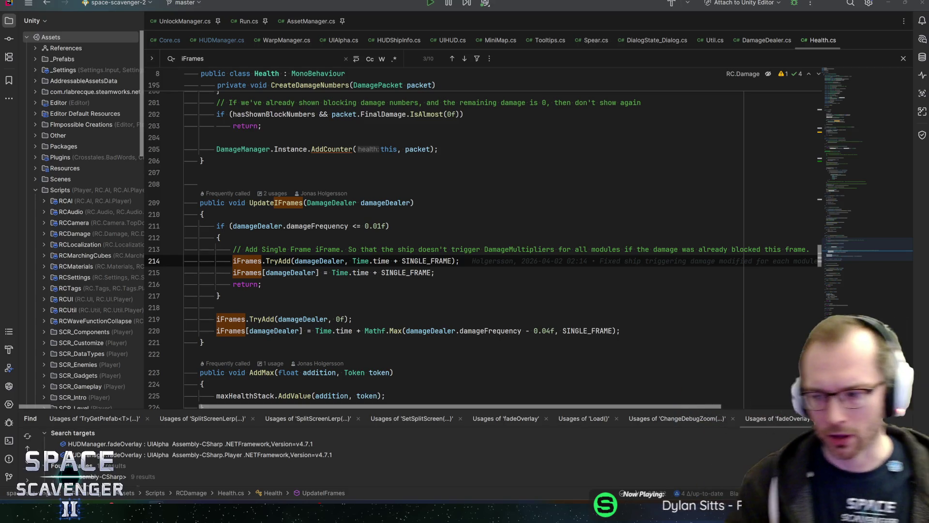
- Check SINGLE_FRAME's quick documentation to confirm it equals 0.005f
left_click(435, 273)
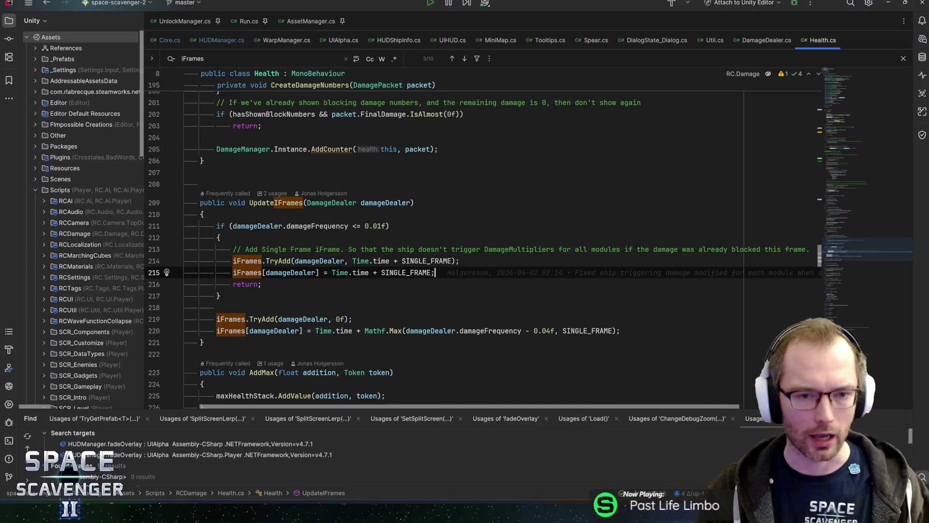
left_click(460, 261)
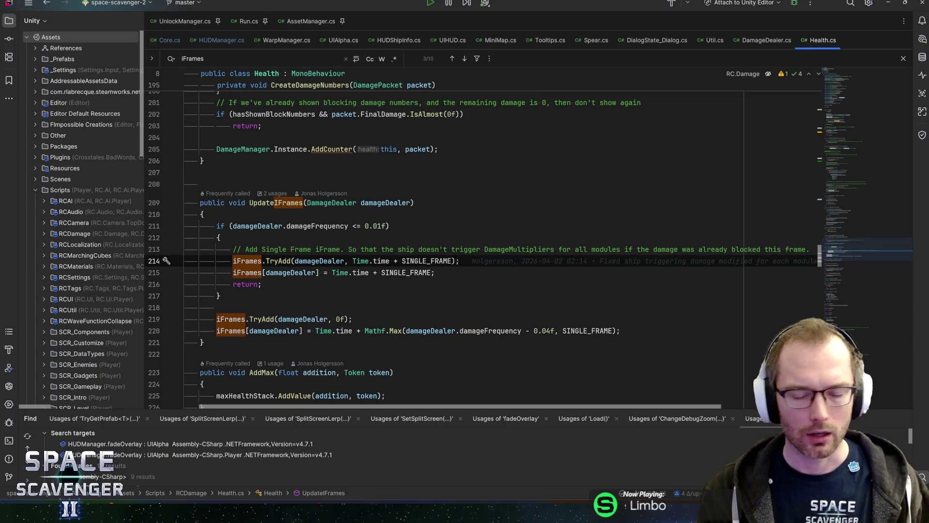
left_click(440, 249)
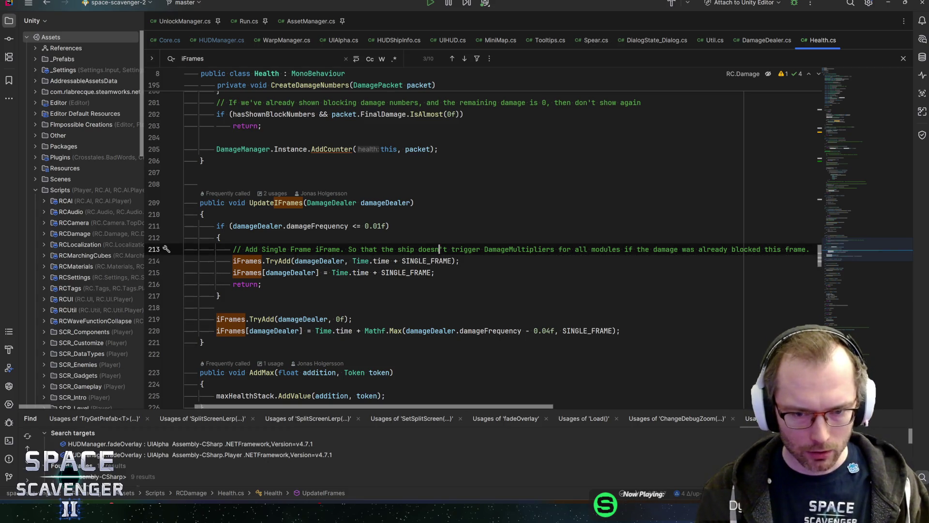
mouse_move(411, 272)
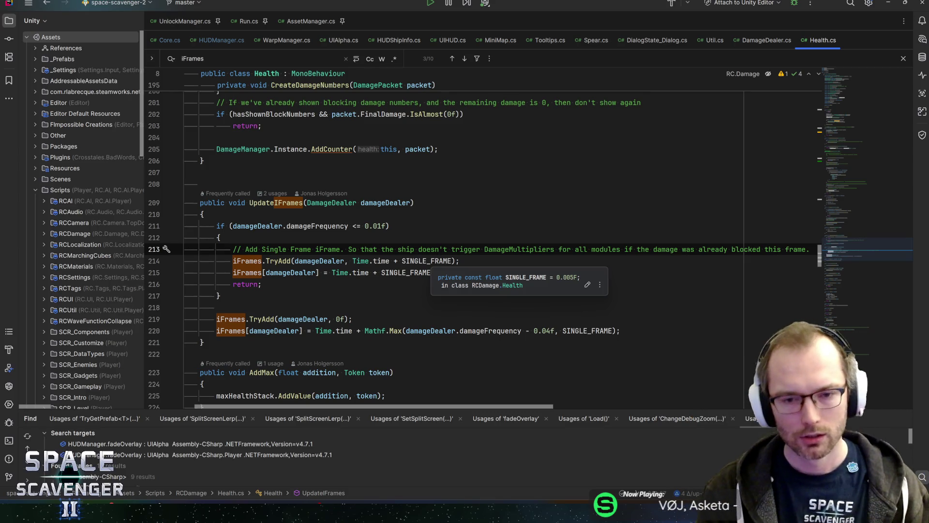
left_click(460, 261)
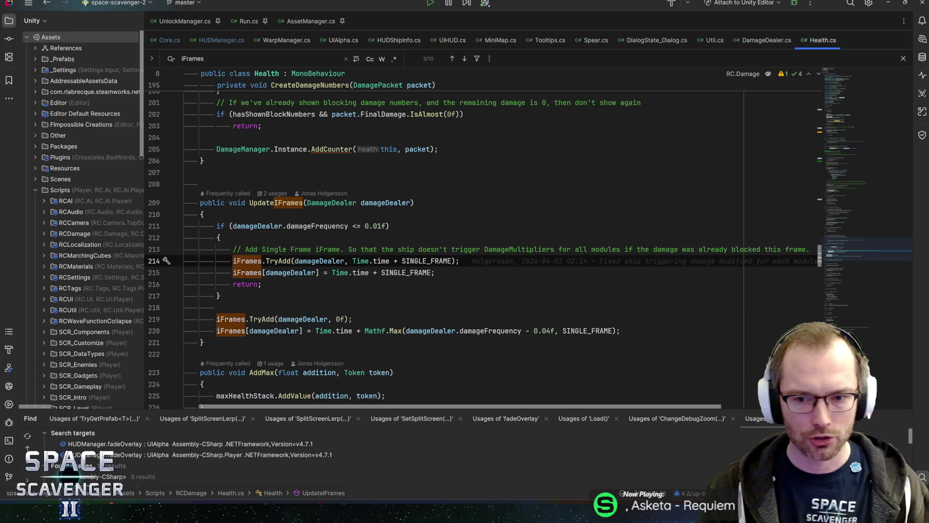
- Review the single-frame iFrame lines 214–215, then switch to the Unity Editor
key("Down")
key("Up")
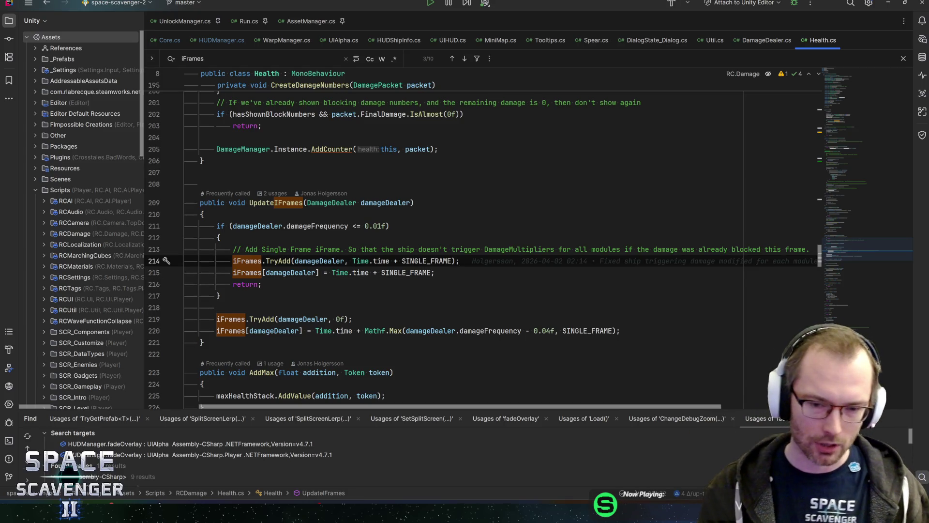
left_click(435, 272)
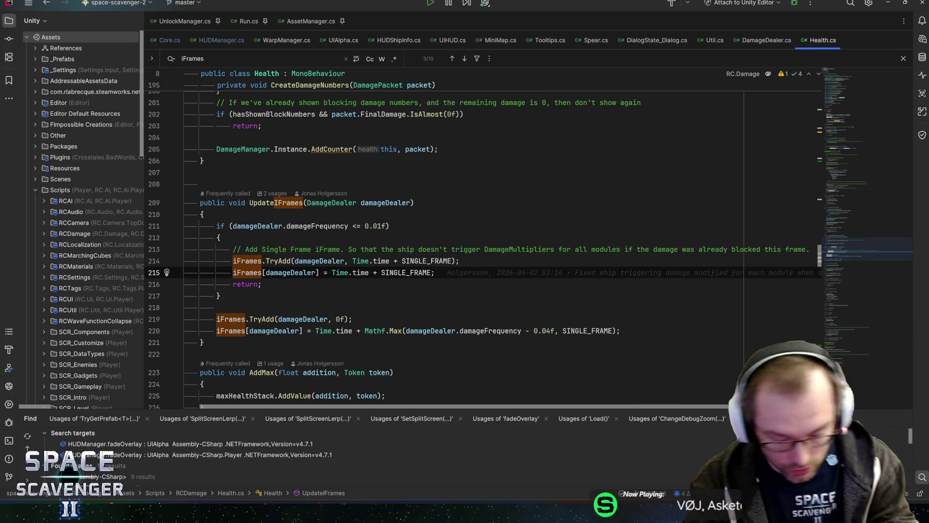
key("Up")
key("Down")
left_click(458, 261)
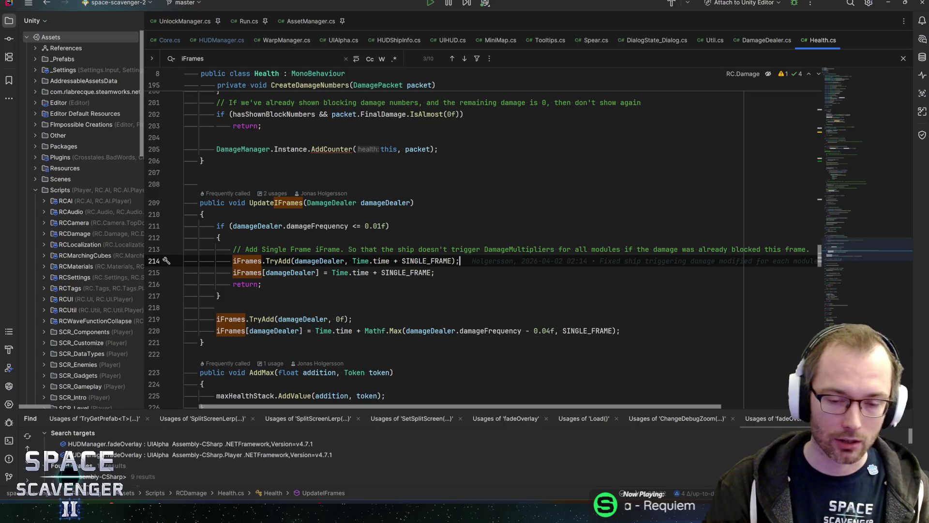
left_click(453, 261)
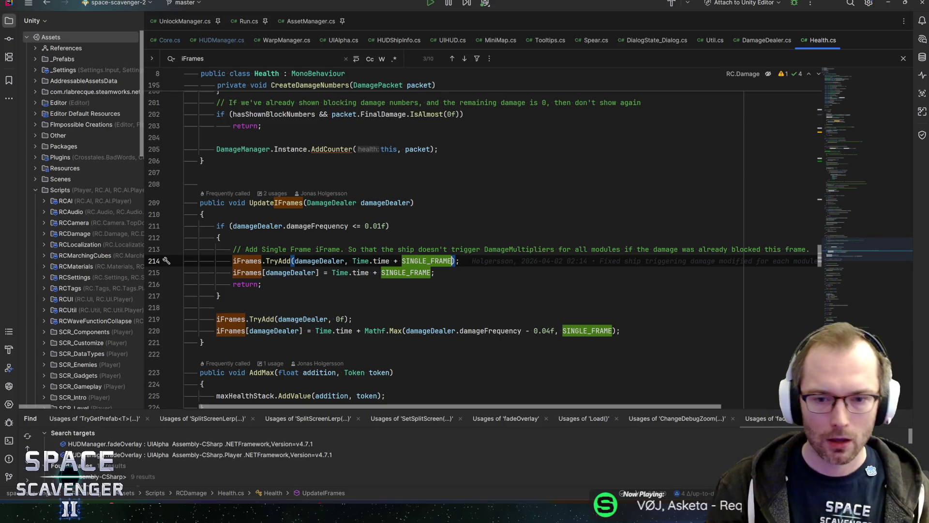
left_click(460, 261)
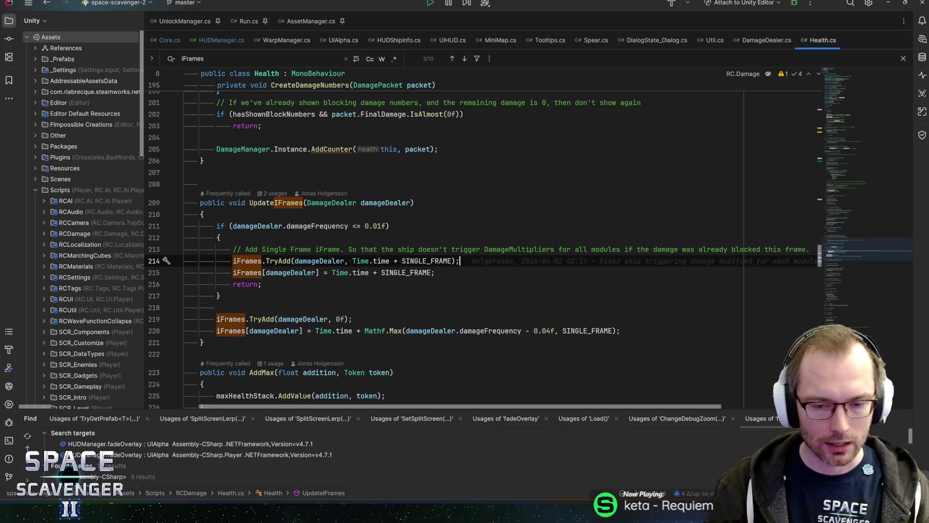
key("alt+Tab")
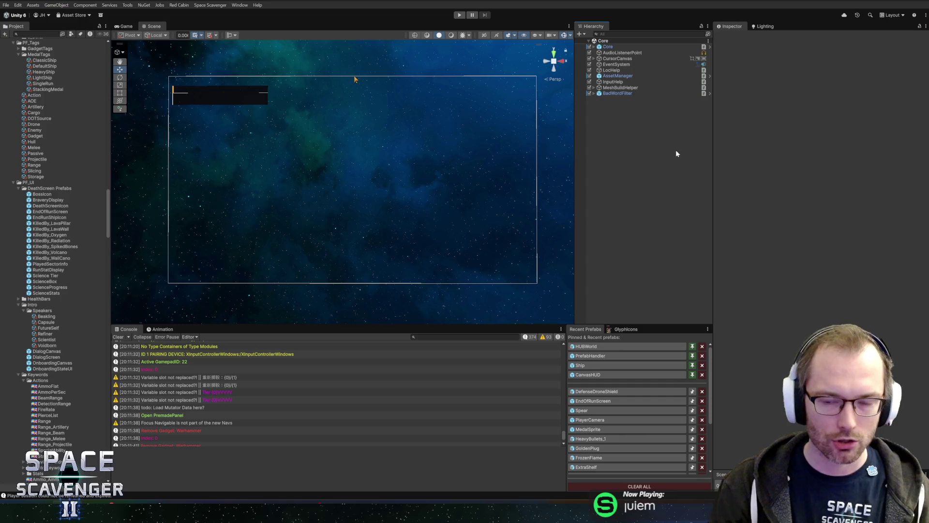
- Start play mode, maximize the Game view, and run 'spawn FrostShotgun' in the debug console
left_click(460, 15)
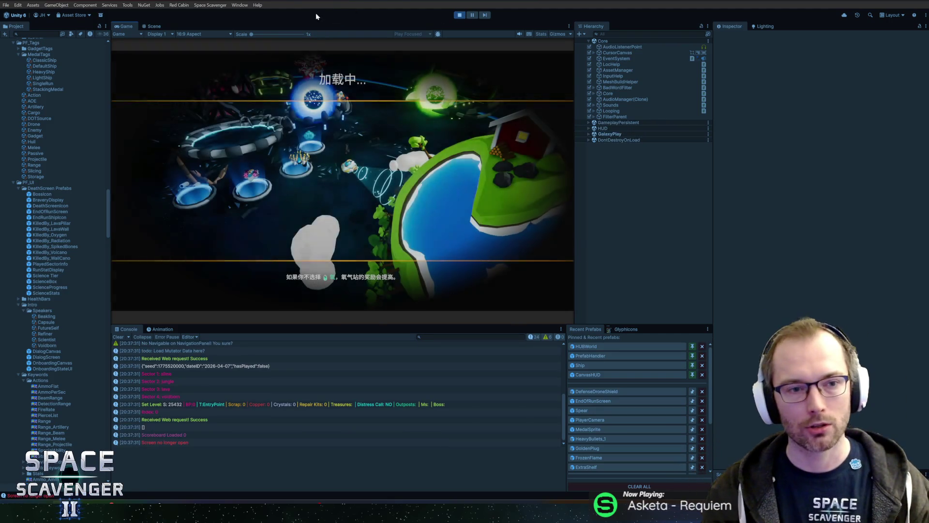
key("shift+space")
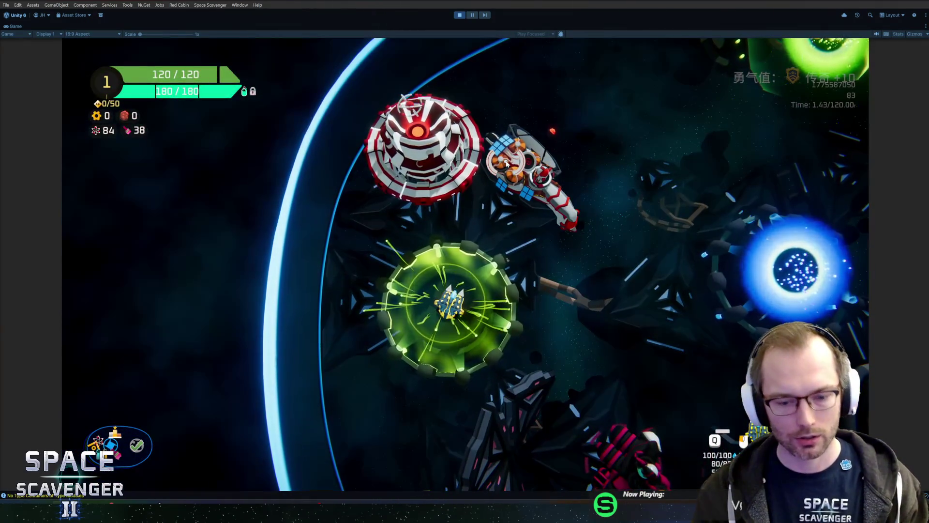
key("grave")
type("spawnbn")
key("BackSpace")
key("BackSpace")
type("sh")
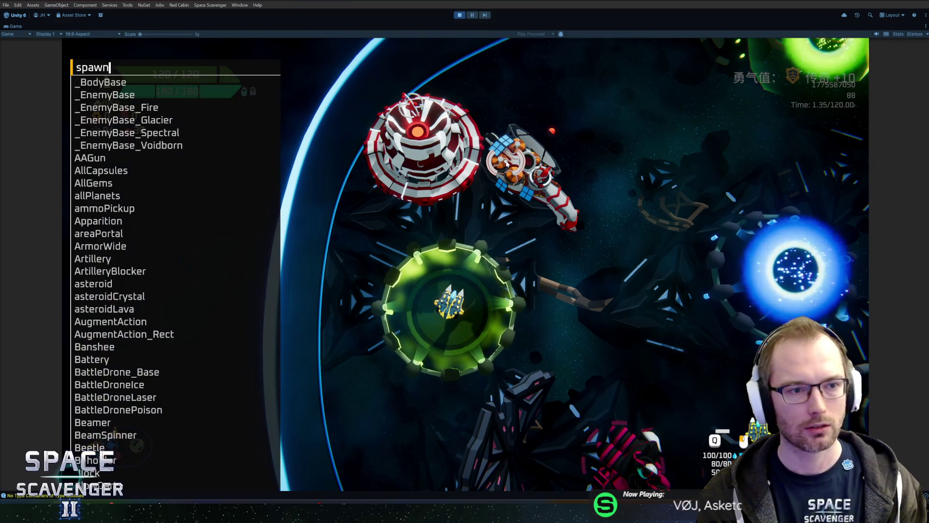
key("BackSpace")
key("BackSpace")
type("fr")
key("Tab")
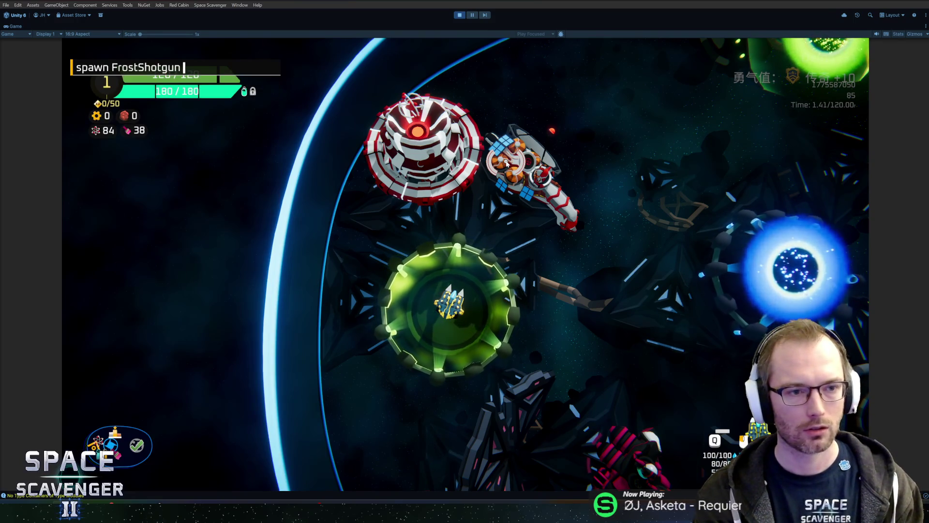
key("Return")
- Fly to the FrostShotgun and fire it, then reopen the console with 'spawn trai'
key("a")
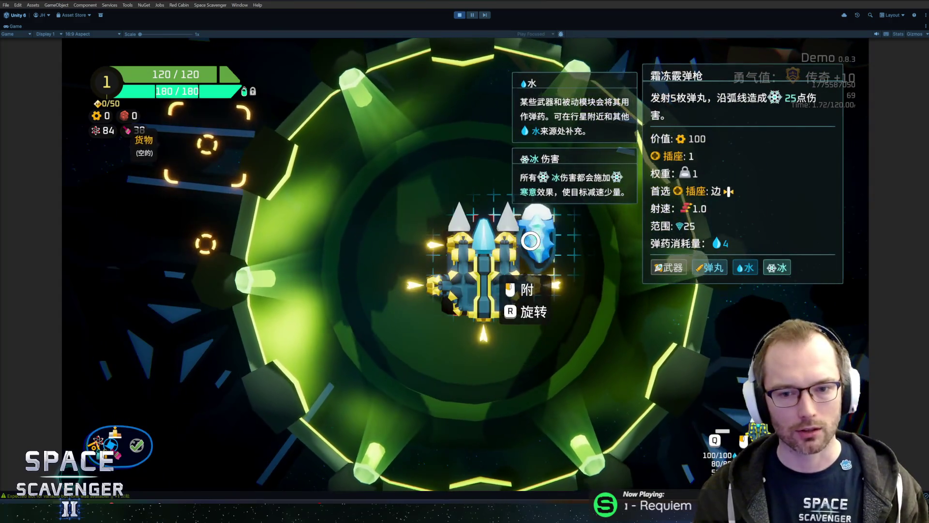
key("w")
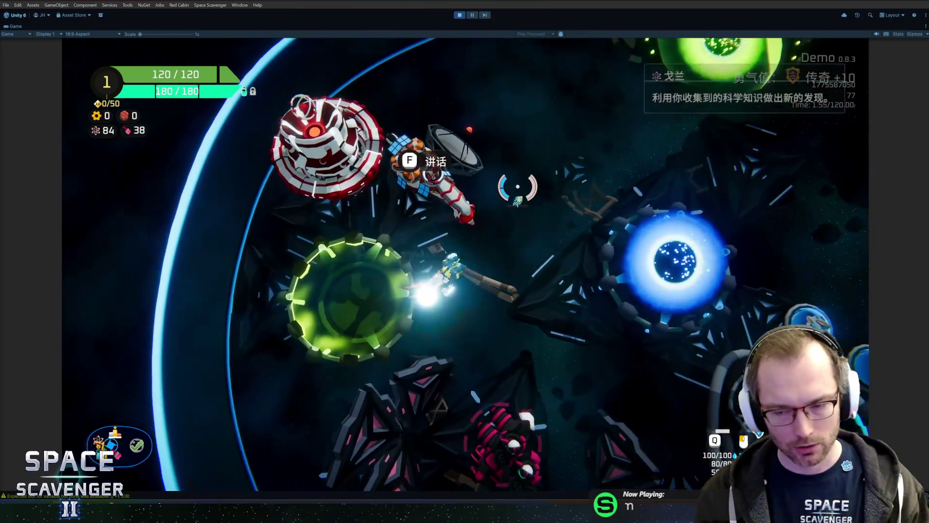
key("w")
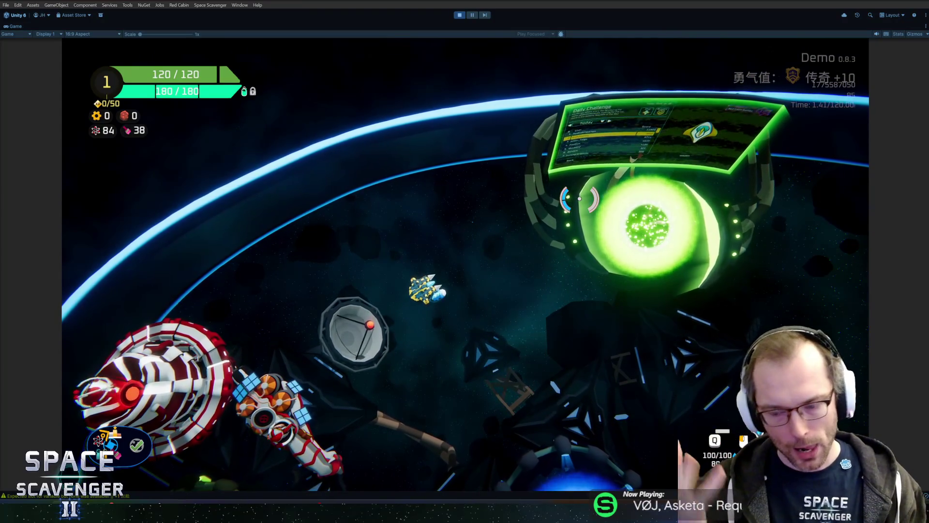
key("w")
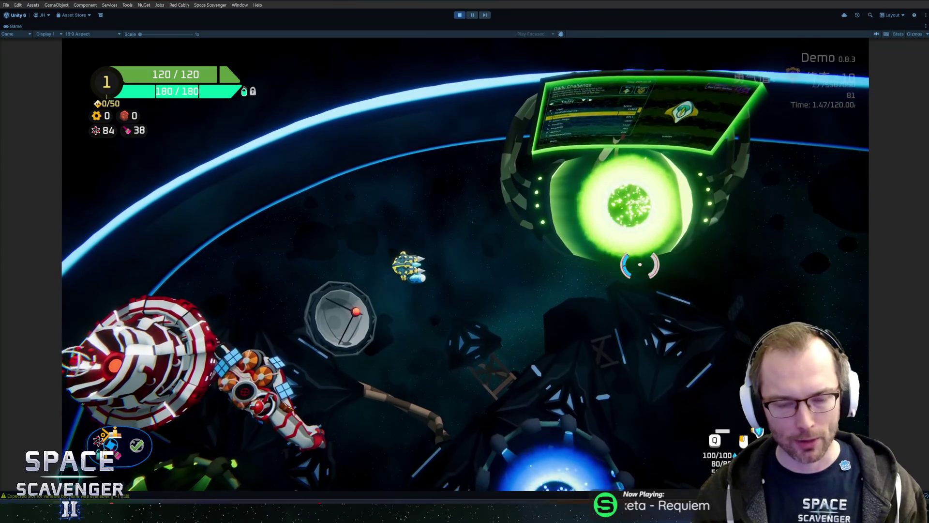
key("a")
left_click(625, 258)
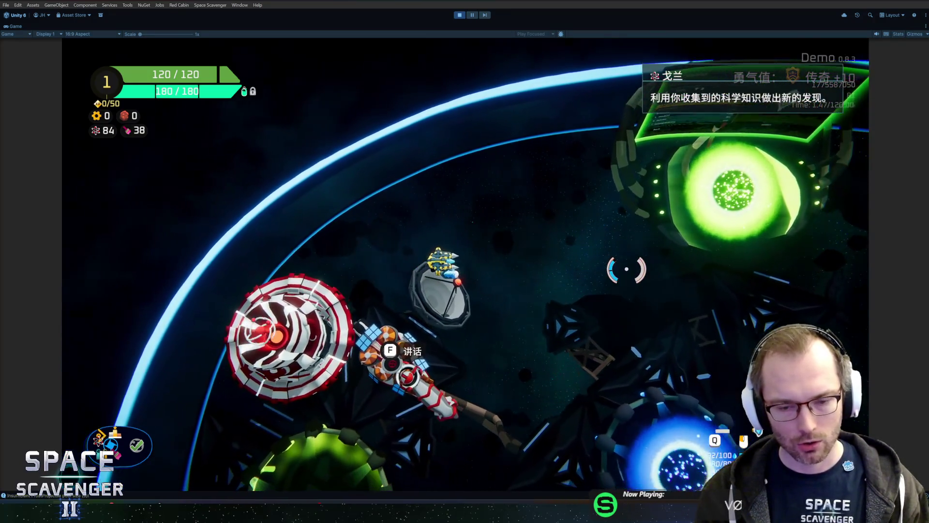
key("grave")
type("spawn ")
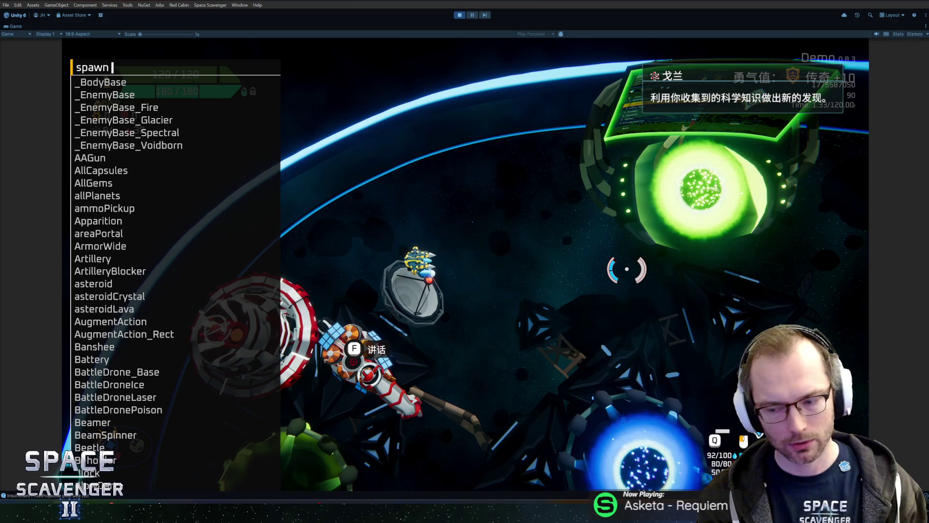
type("trai")
- Spawn a TrainingDummy near the ship with the 'spawn' console command
key("Up")
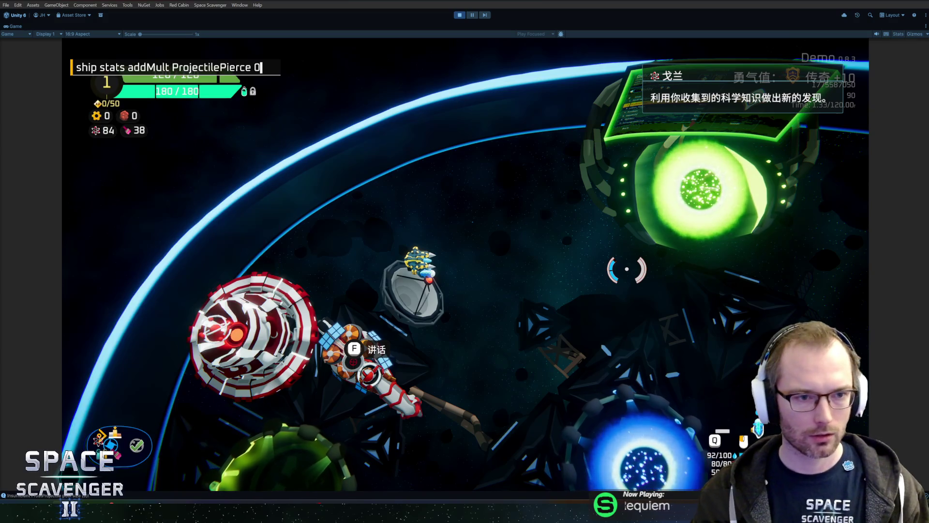
key("Down")
type("spawn trainin")
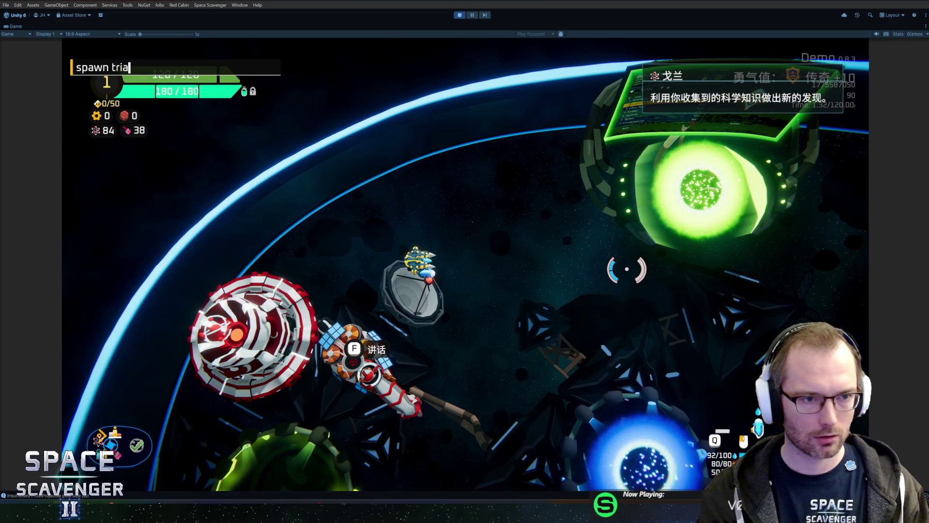
key("Down")
key("Down")
key("Return")
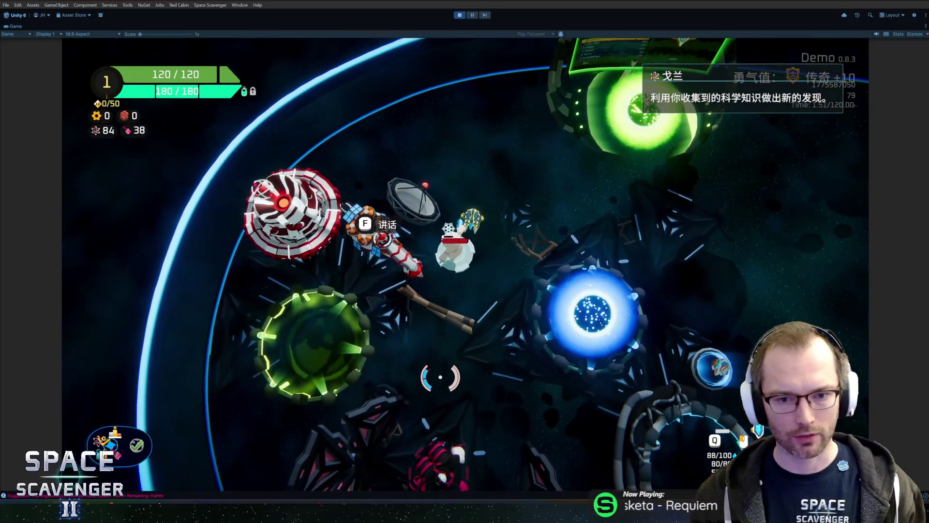
- Shoot the dummy with three frost shotgun blasts, then return to Health.cs in Rider
key("w")
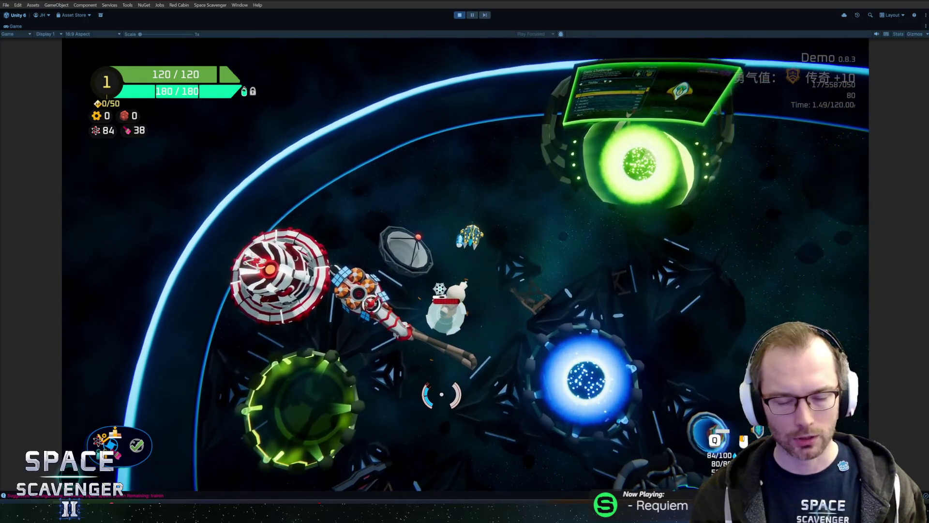
key("space")
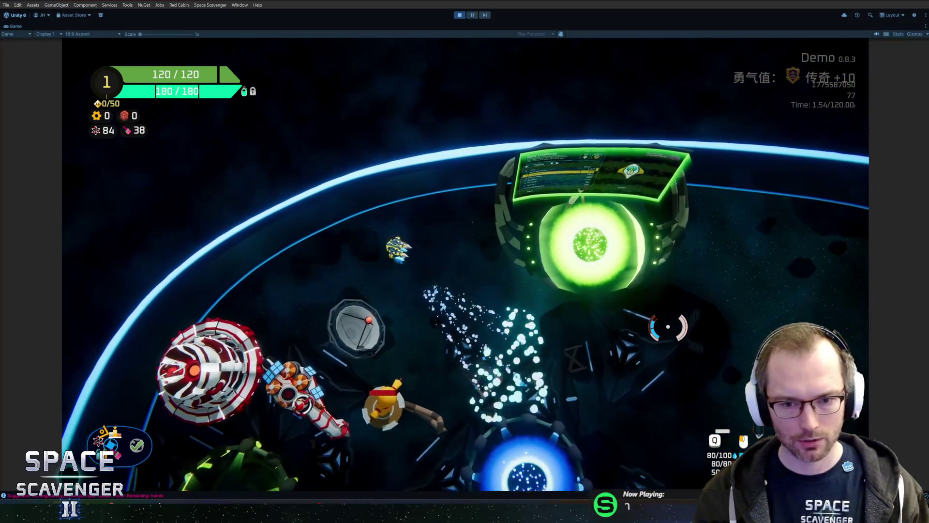
key("space")
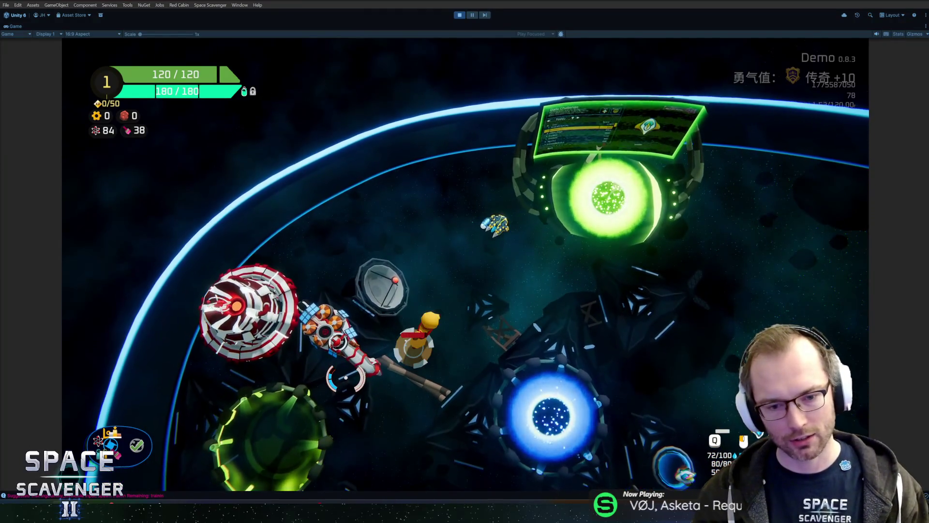
key("space")
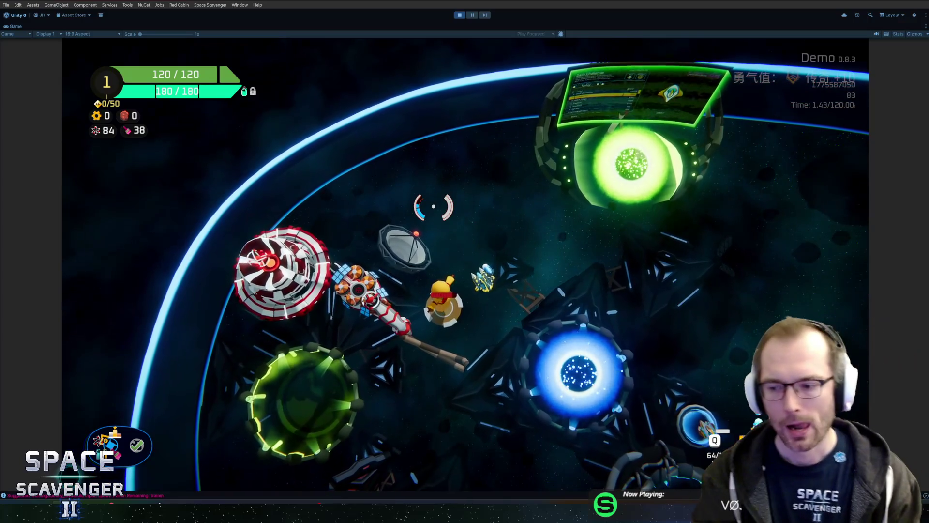
key("alt+Tab")
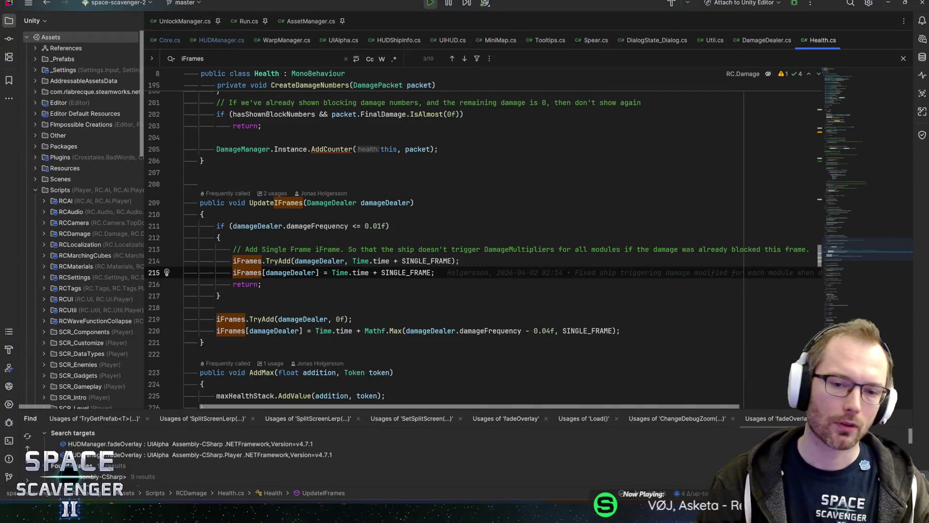
left_click(444, 261)
left_click(401, 261)
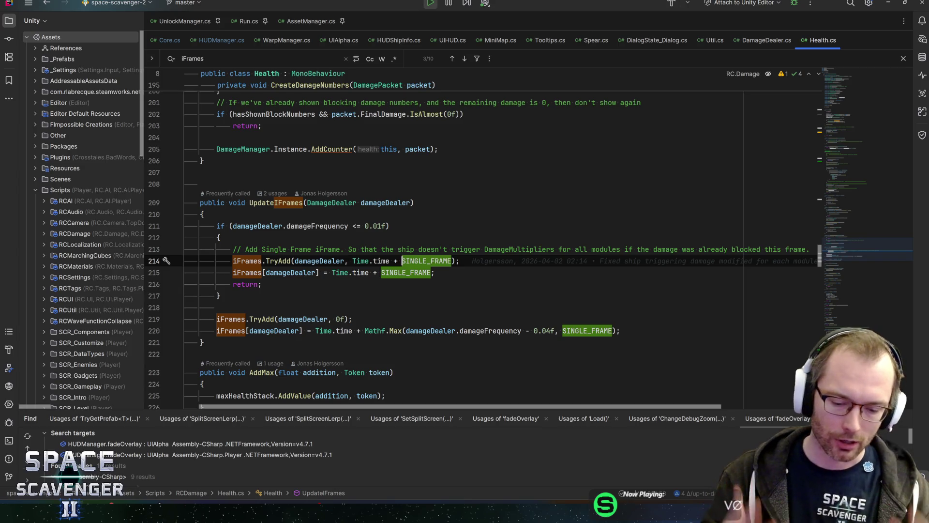
left_click(453, 261)
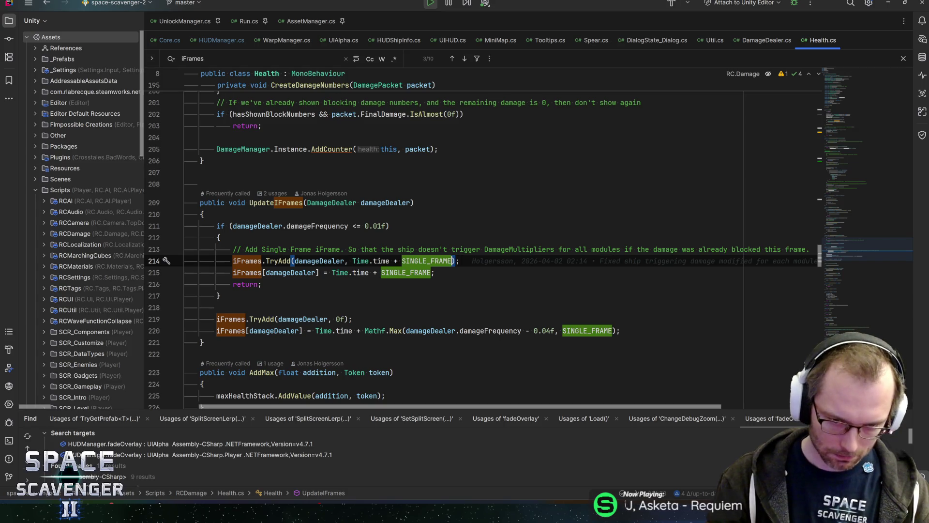
left_click(241, 261)
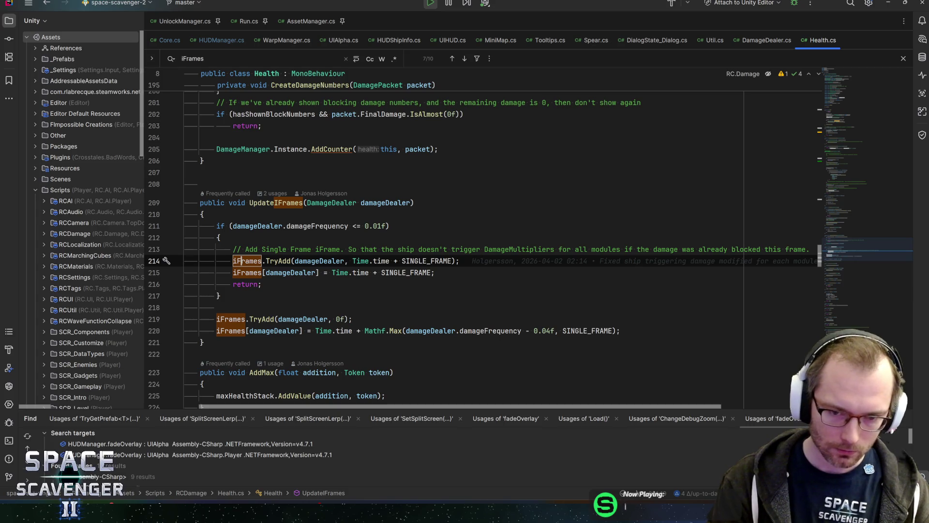
left_click(436, 273)
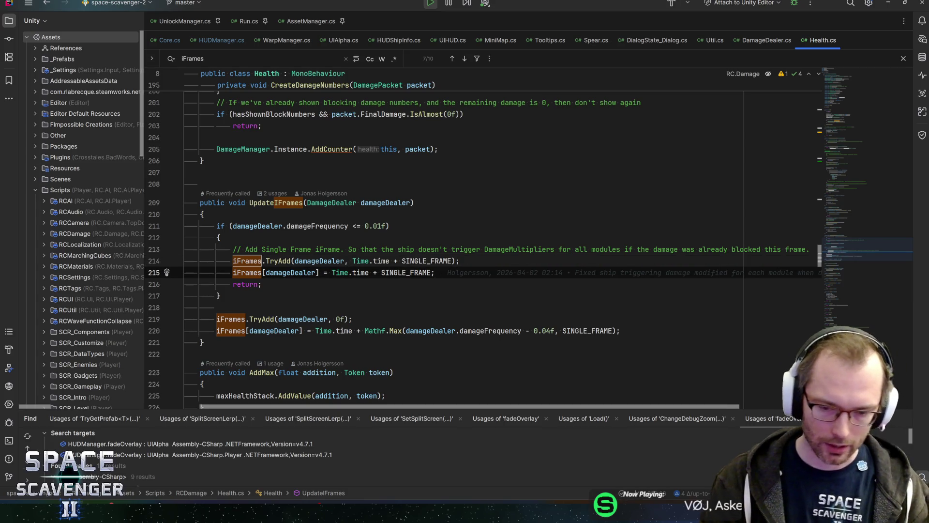
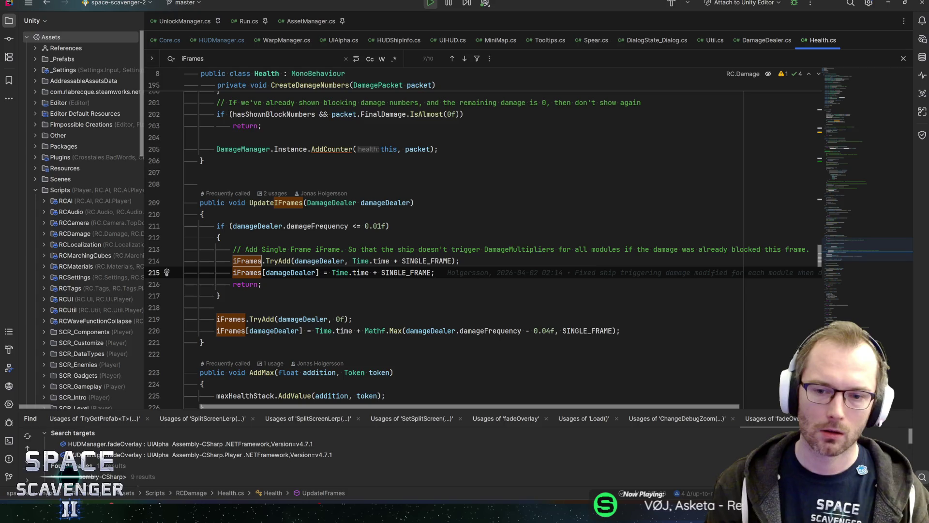
- Search classes for 'dash' and open the DashAction enum in GadgetOnCapsuleAbility.cs
key("Up")
key("Down")
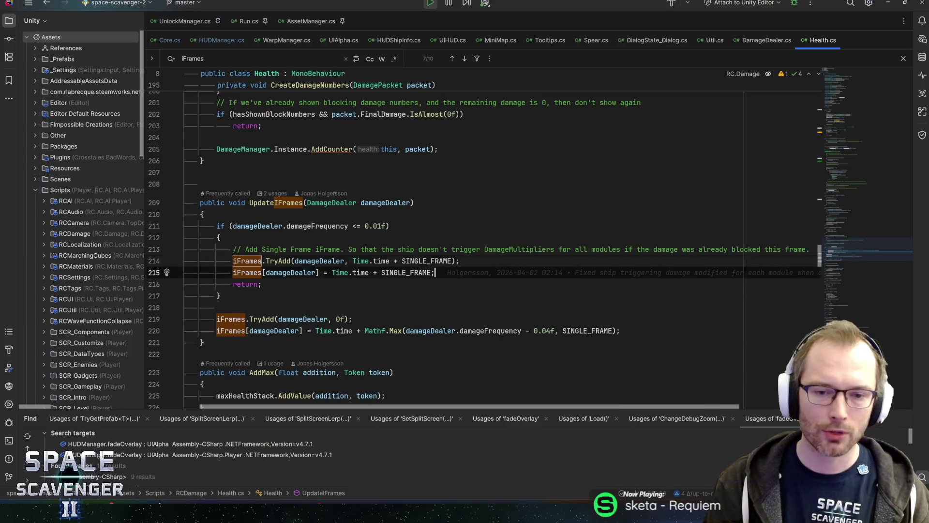
key("Up")
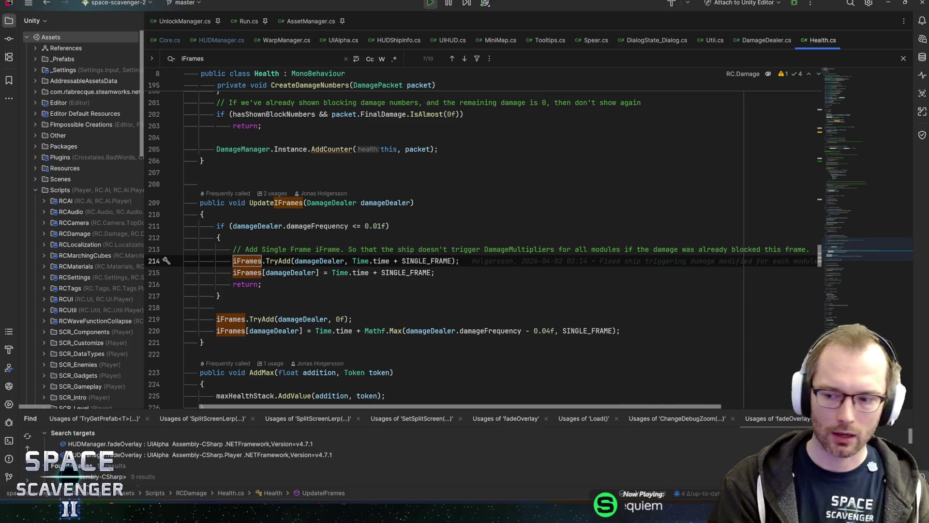
key("ctrl+n")
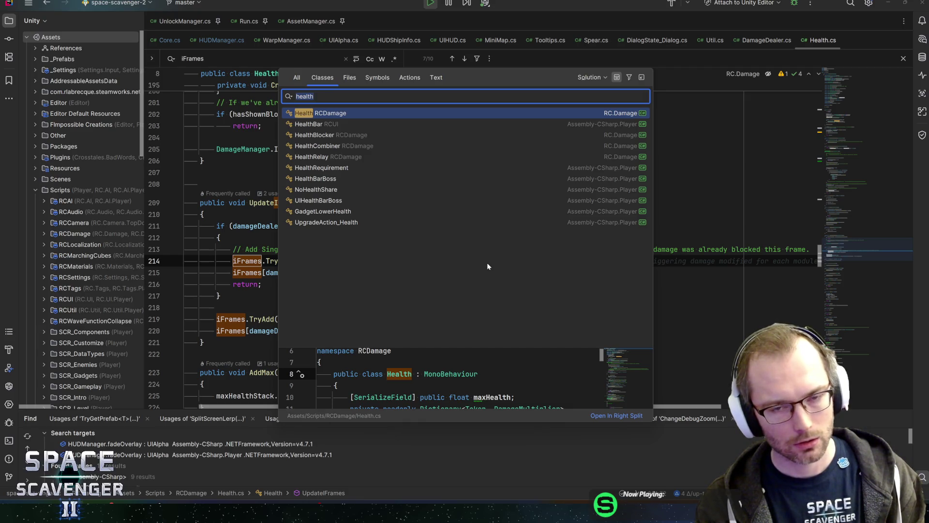
type("dash")
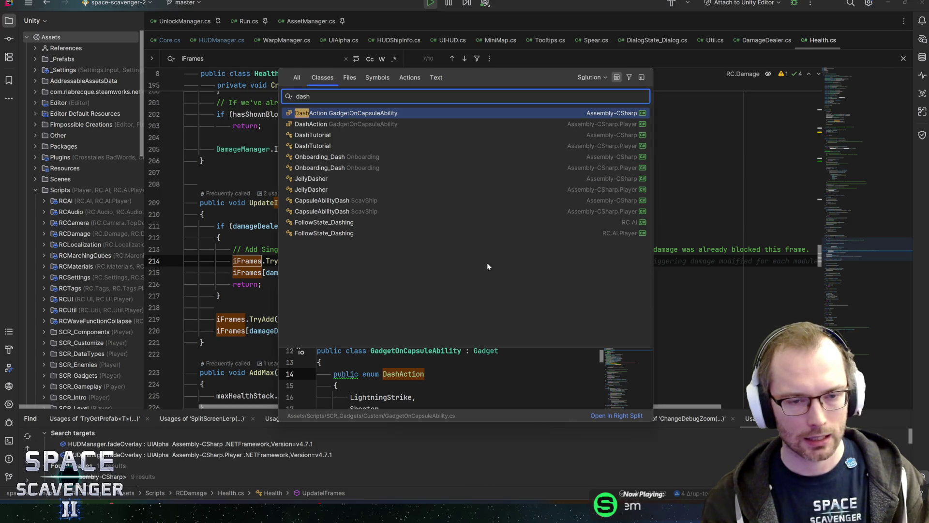
key("Return")
- Search 'dash' again and open the CapsuleAbilityDash class from ScavShip
key("ctrl+n")
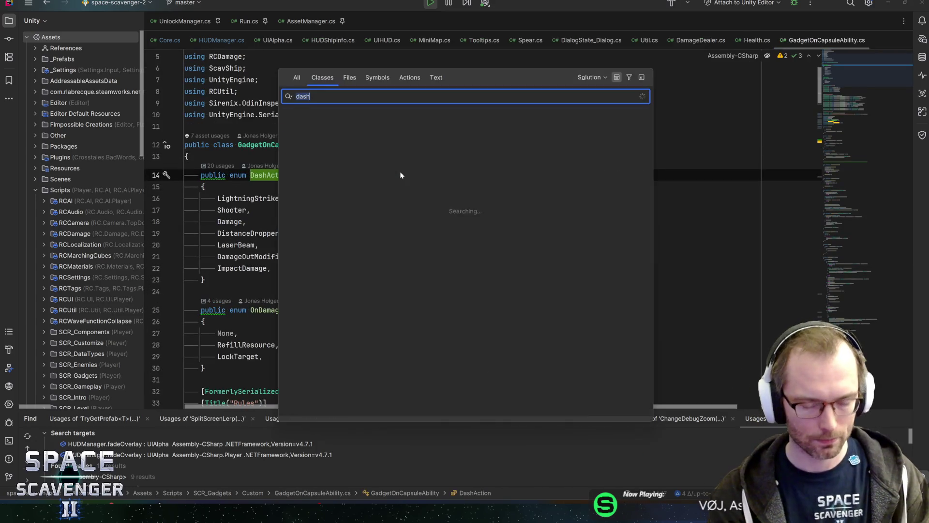
type("dash")
key("Down")
key("Down")
key("Down")
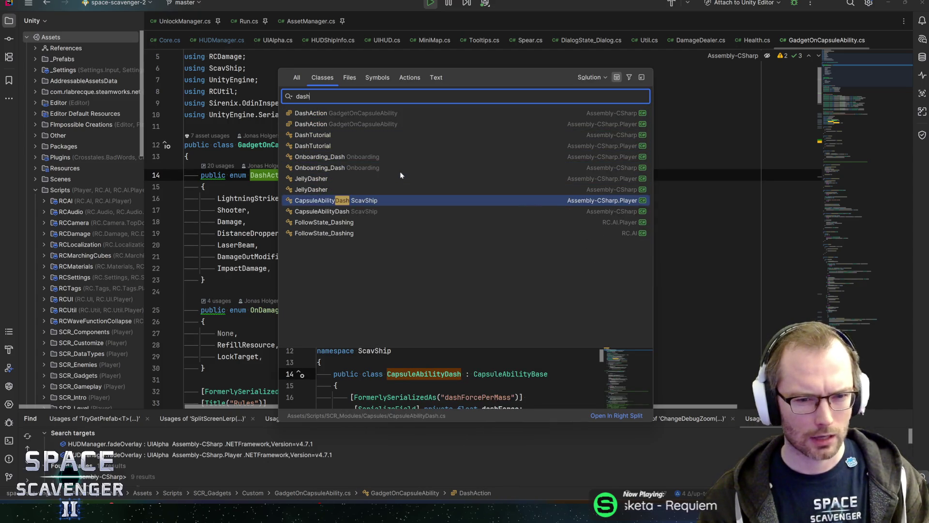
key("Return")
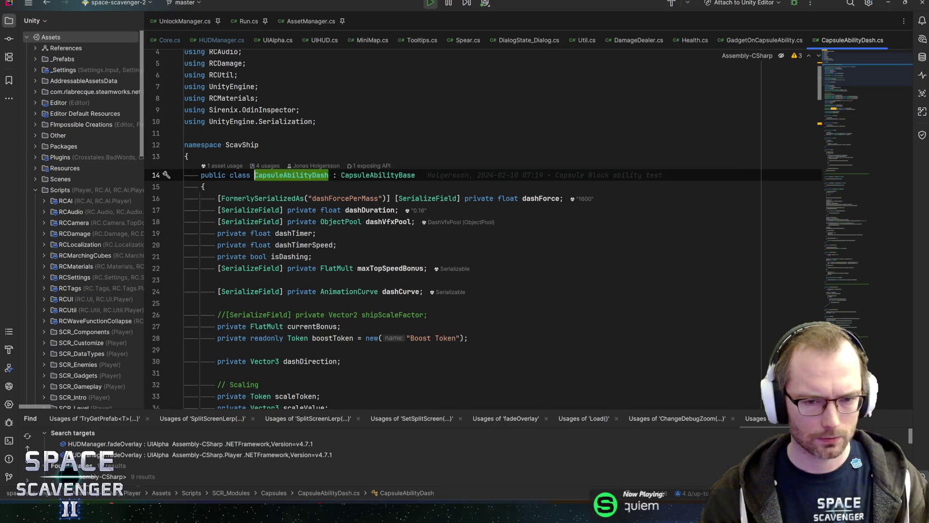
- Search CapsuleAbilityDash.cs for 'invulnerability' and step to the UpdateInvulnerability call
left_click(337, 245)
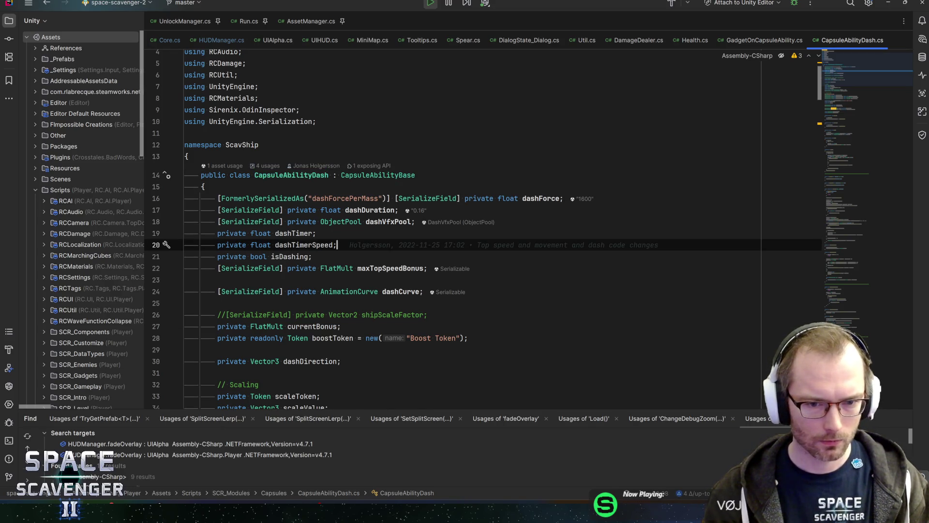
scroll(484, 227, "down", 5)
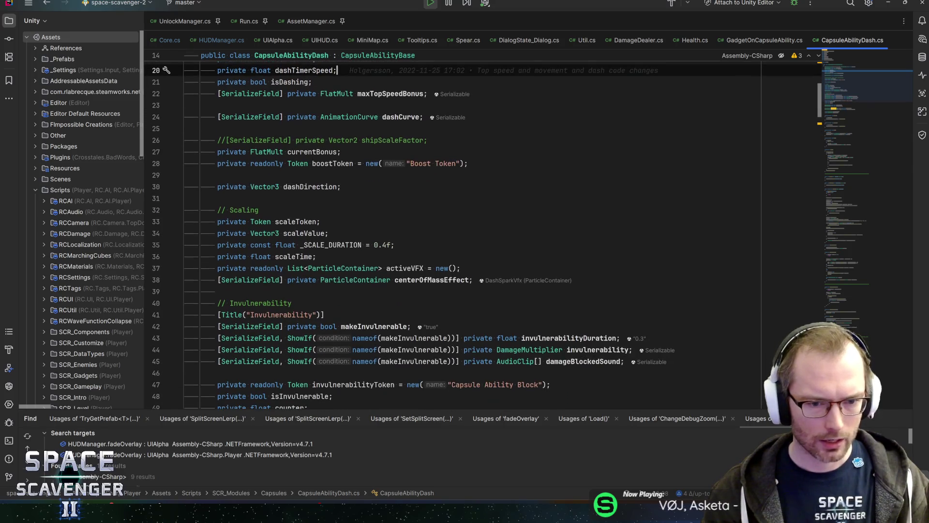
scroll(484, 234, "down", 7)
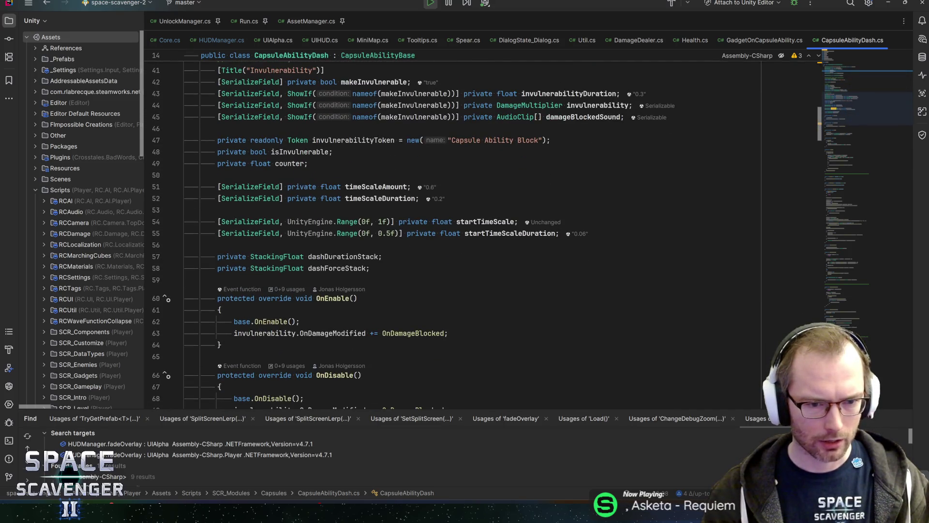
scroll(484, 235, "up", 3)
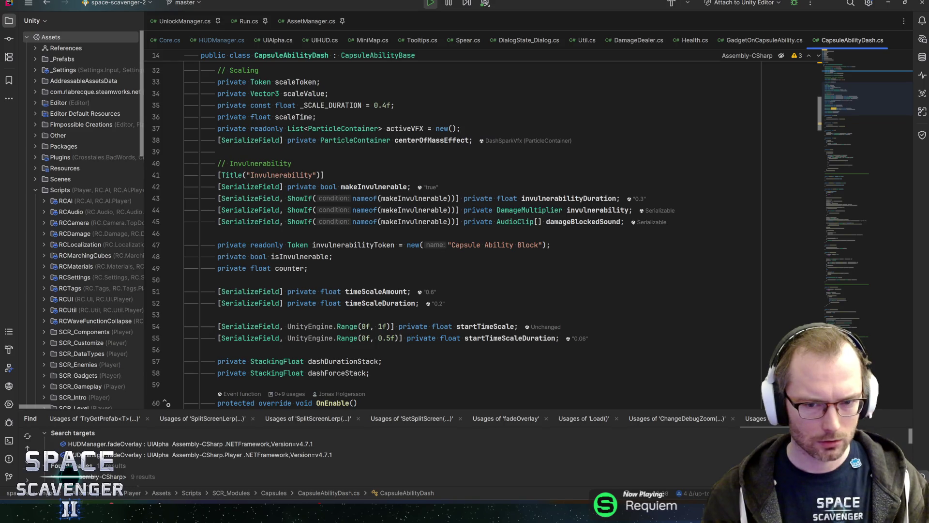
double_click(343, 244)
key("ctrl+f")
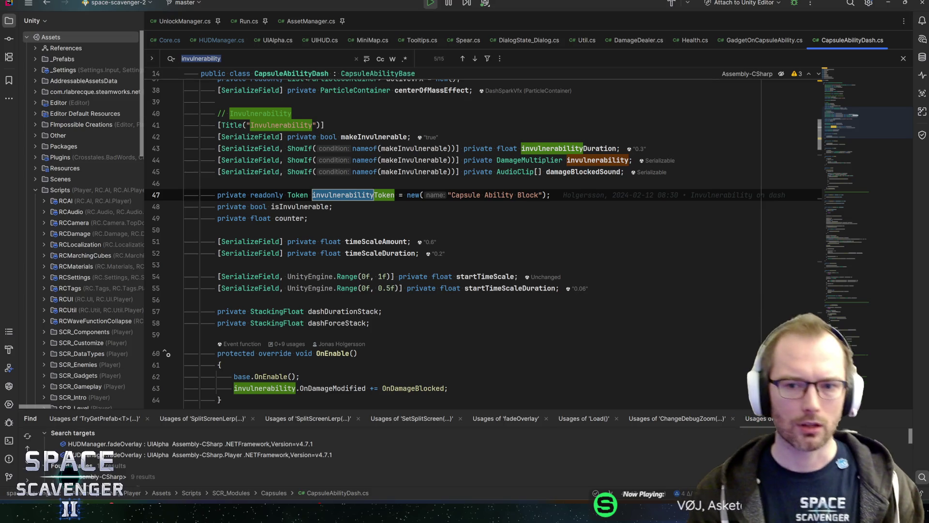
key("Return")
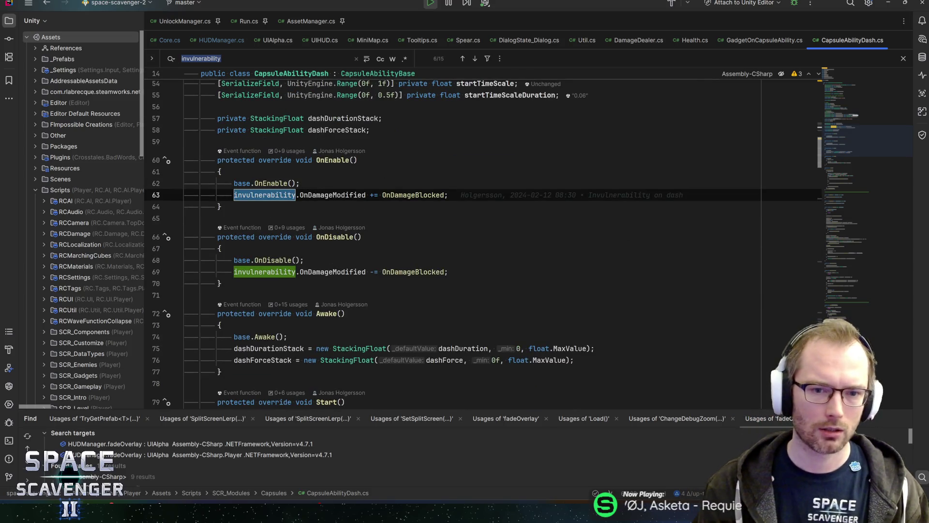
key("Return")
key("Return")
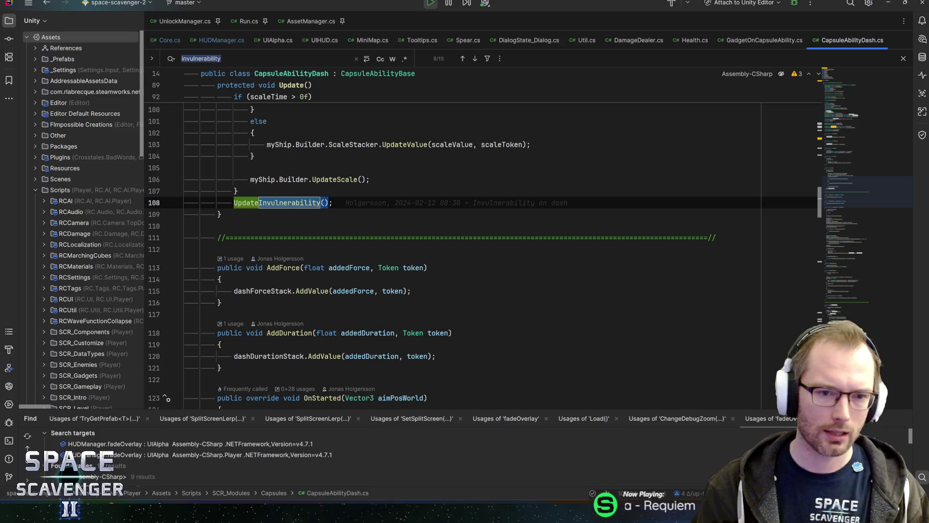
- Go to the UpdateInvulnerability definition and continue down to CancelInvulnerability
key("ctrl+b")
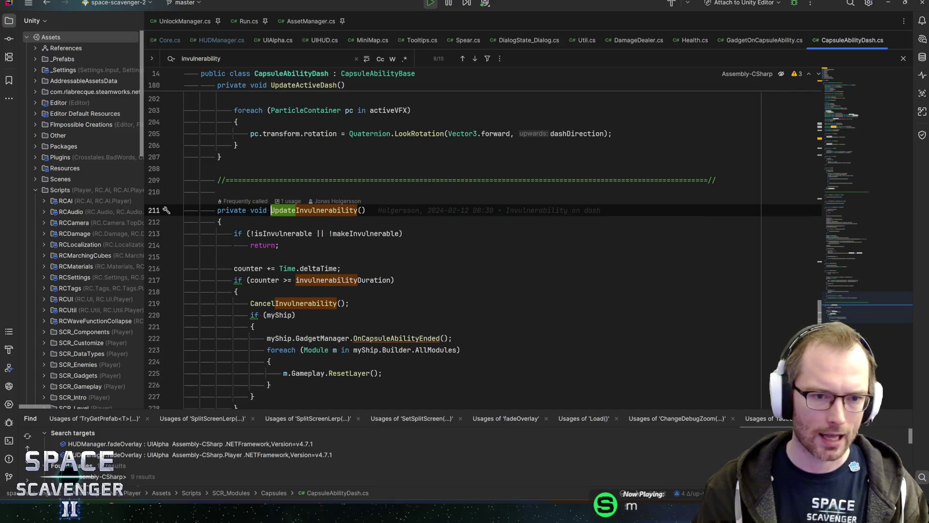
key("Down")
key("Down")
scroll(484, 242, "down", 2)
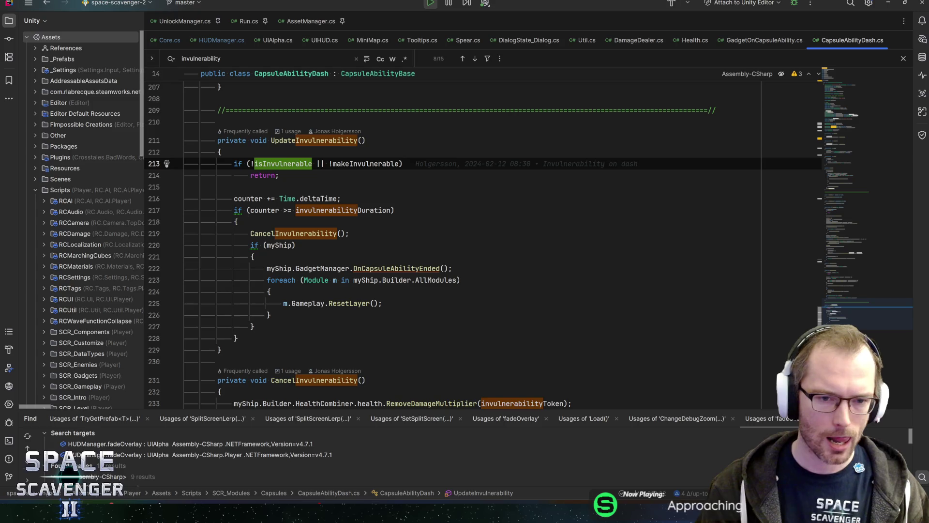
key("Down")
key("Down")
key("Down")
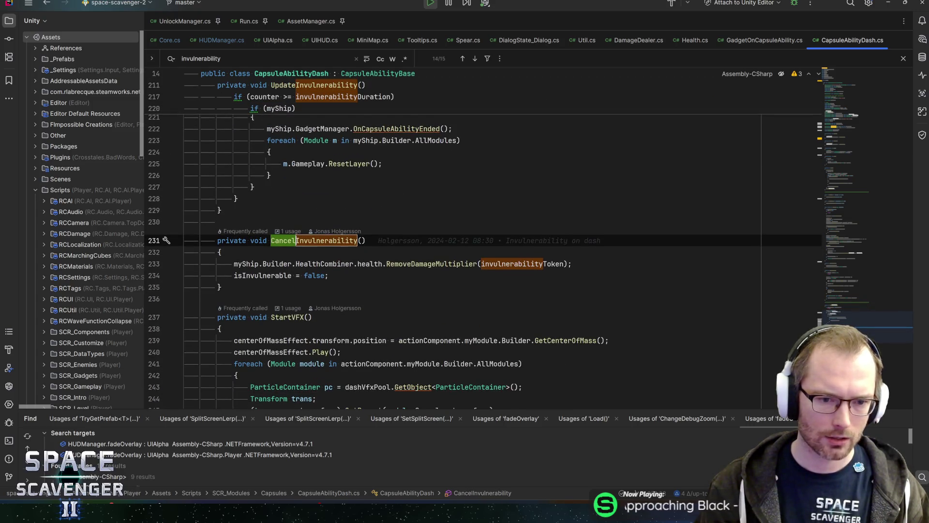
scroll(325, 160, "down", 3)
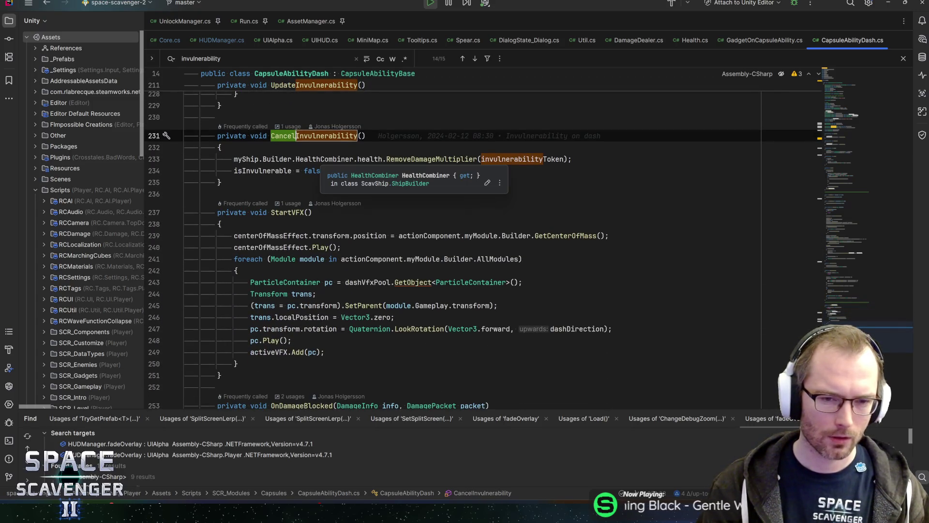
- Inspect RemoveDamageMultiplier on myShip.Builder.HealthCombiner.health, returning to UpdateInvulnerability
left_click(386, 158)
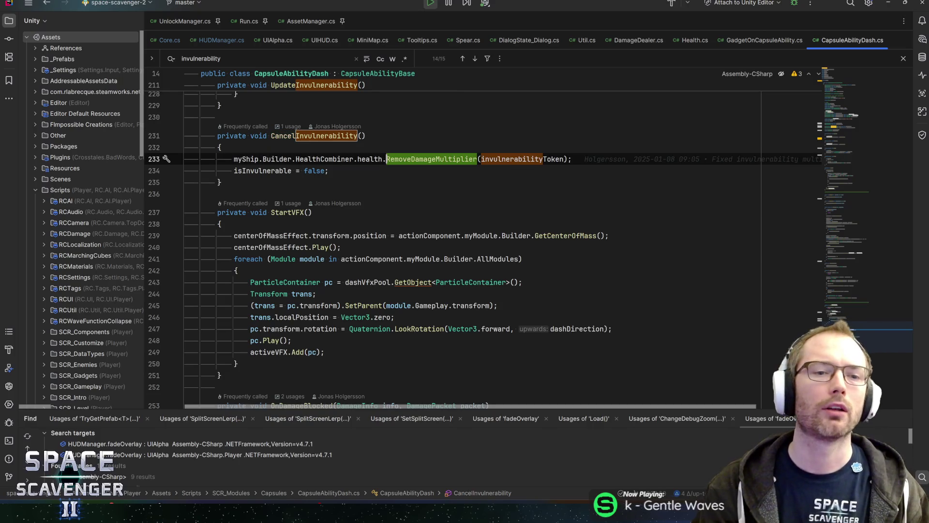
left_click_drag(382, 159, 234, 159)
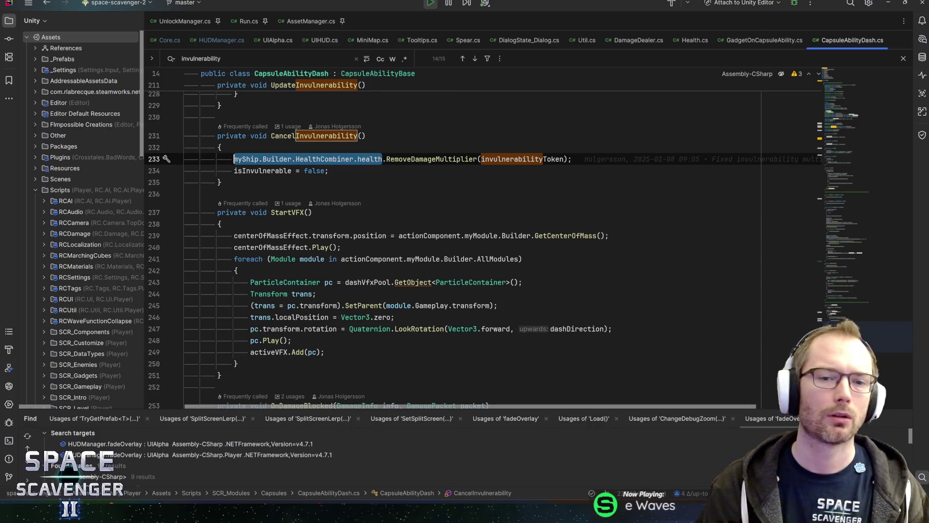
left_click(370, 159)
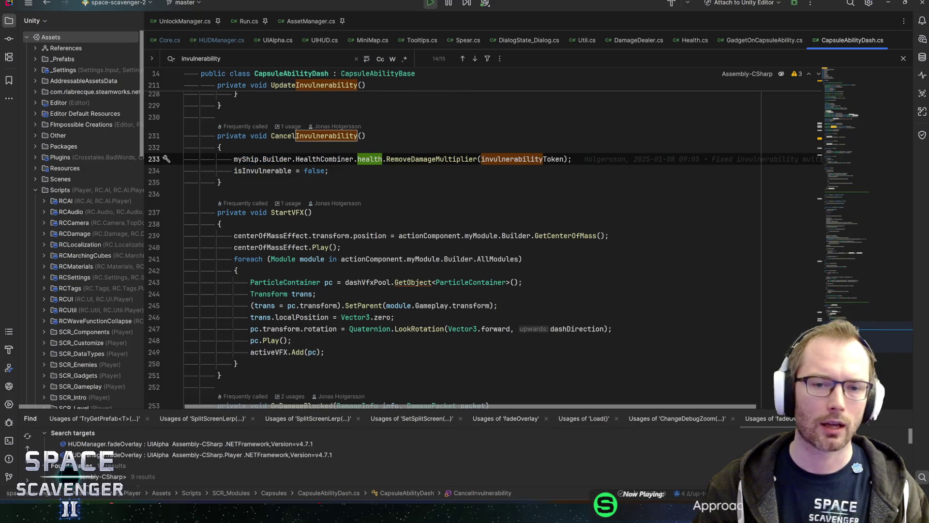
mouse_move(428, 160)
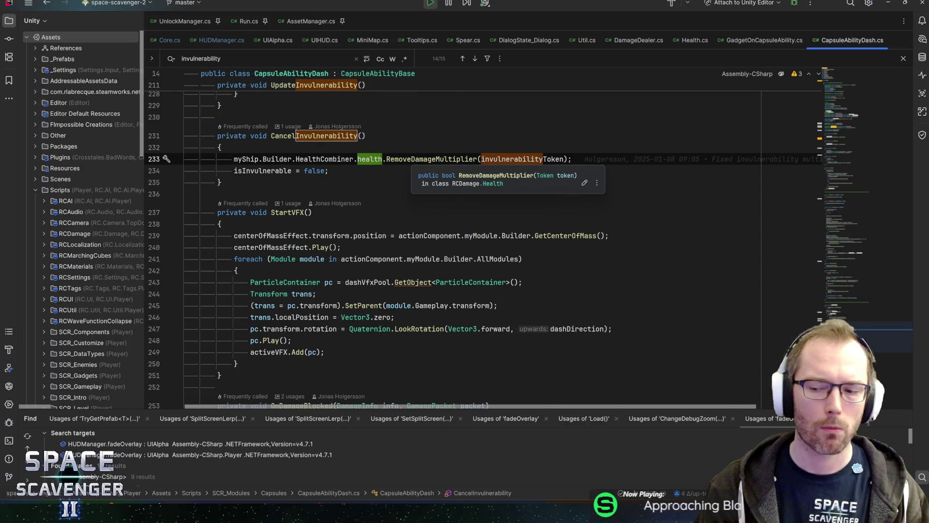
left_click(852, 310)
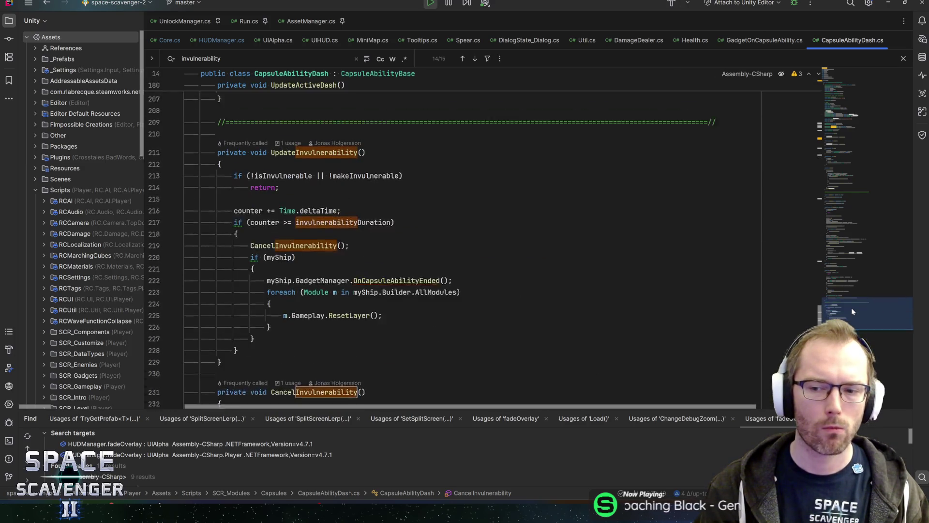
- Find the in-file usages of makeInvulnerable and invulnerabilityDuration
left_click_drag(852, 307, 859, 310)
double_click(366, 164)
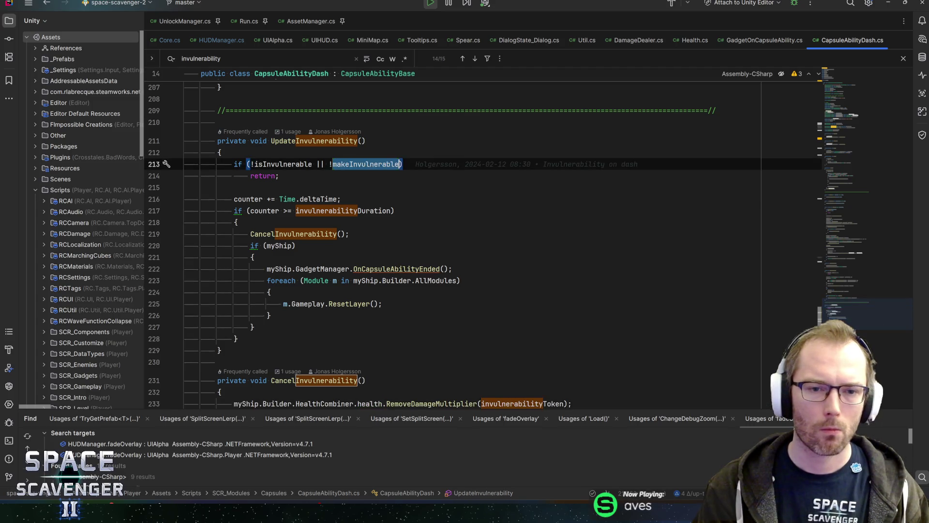
key("ctrl+f")
key("F3")
key("F3")
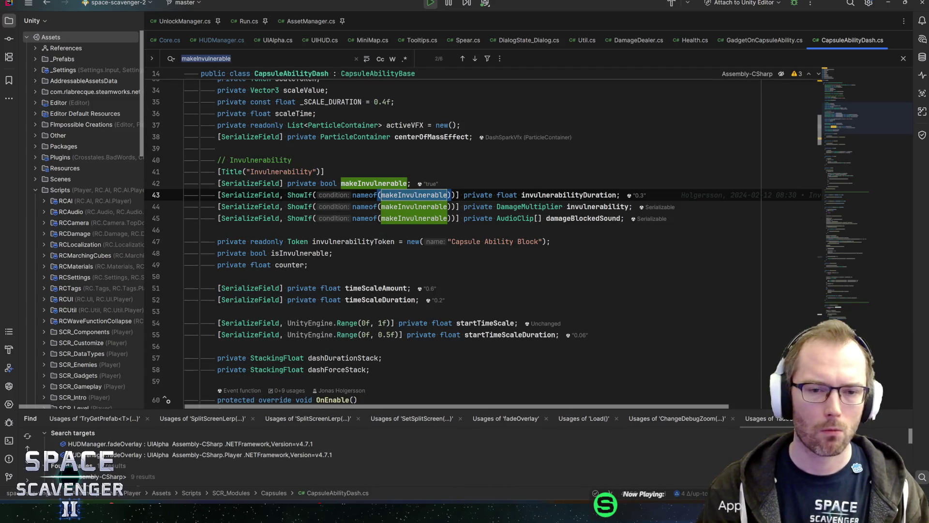
double_click(569, 195)
key("ctrl+f")
key("Return")
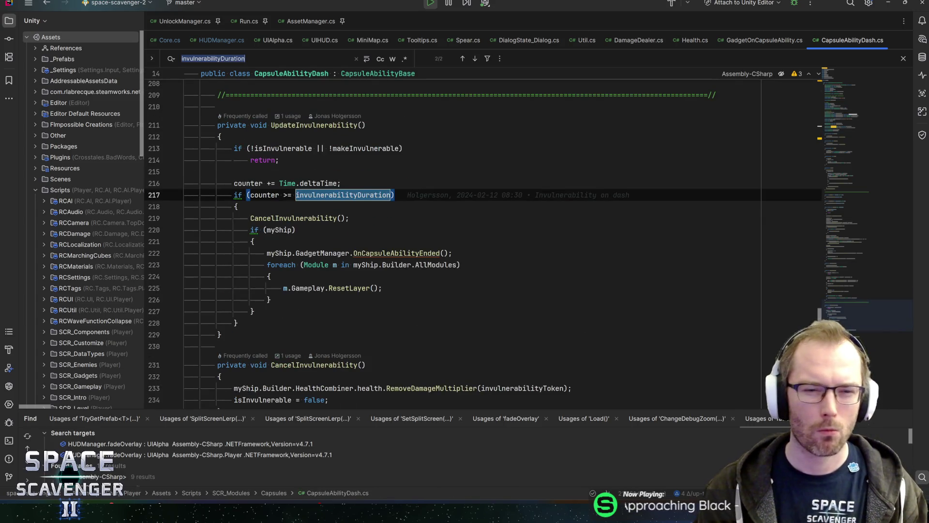
key("Return")
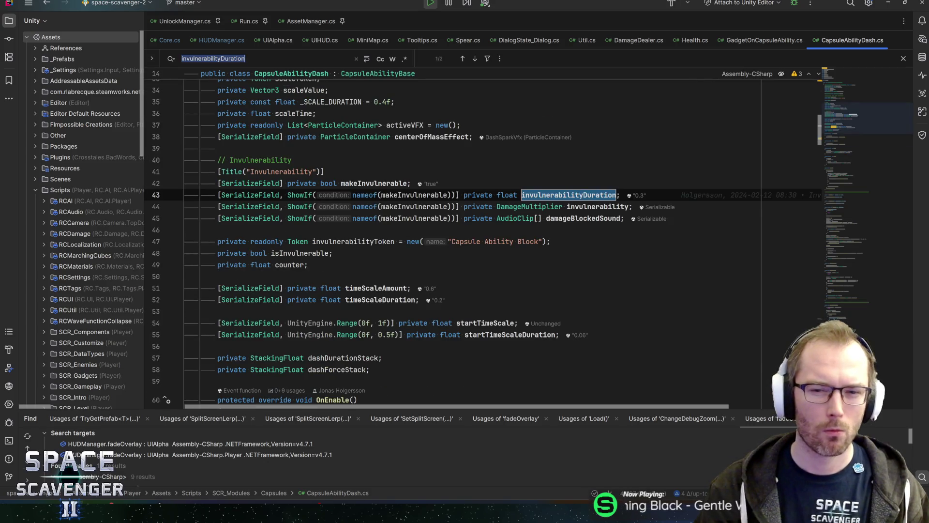
- Broaden the search to 'invulnerability' and locate where isInvulnerable is set true
key("BackSpace")
key("BackSpace")
key("BackSpace")
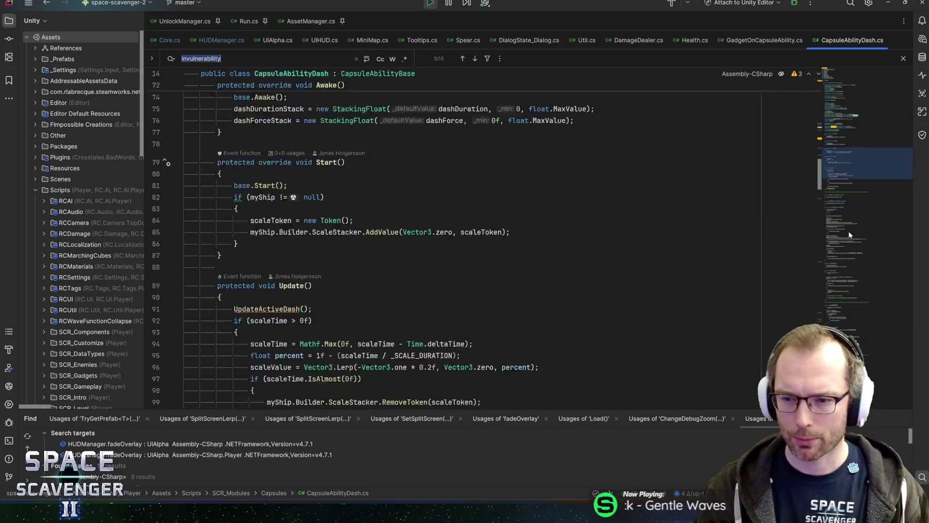
left_click(846, 329)
mouse_move(846, 329)
left_mouse_down()
mouse_move(854, 339)
mouse_move(856, 314)
mouse_move(862, 333)
left_mouse_up()
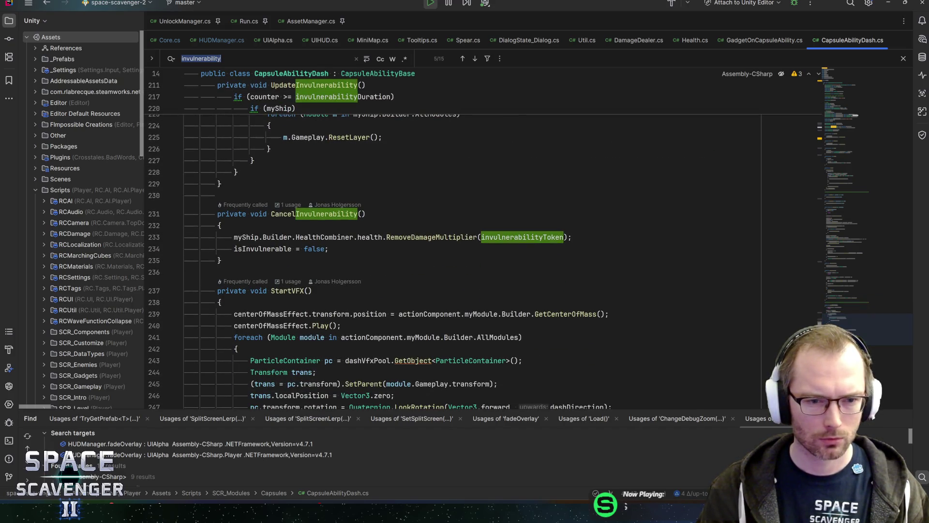
left_click_drag(234, 249, 304, 249)
key("F3")
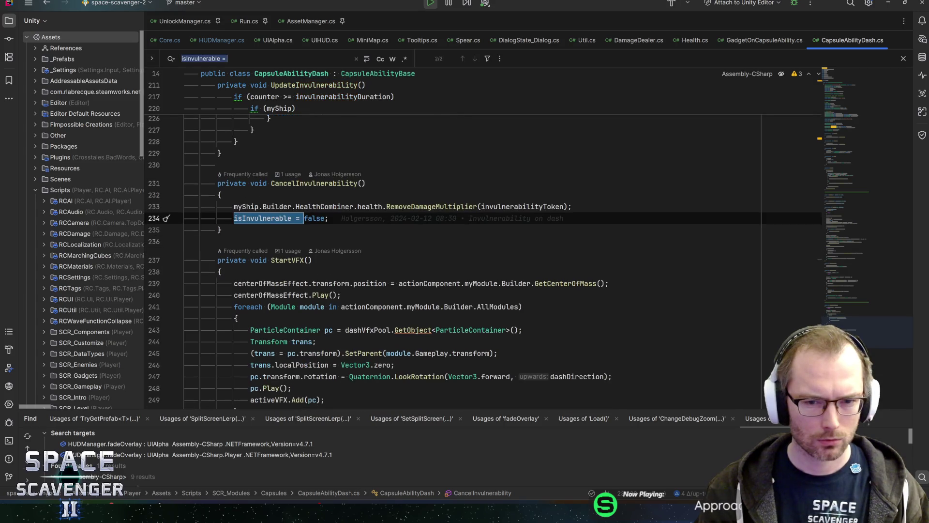
key("F3")
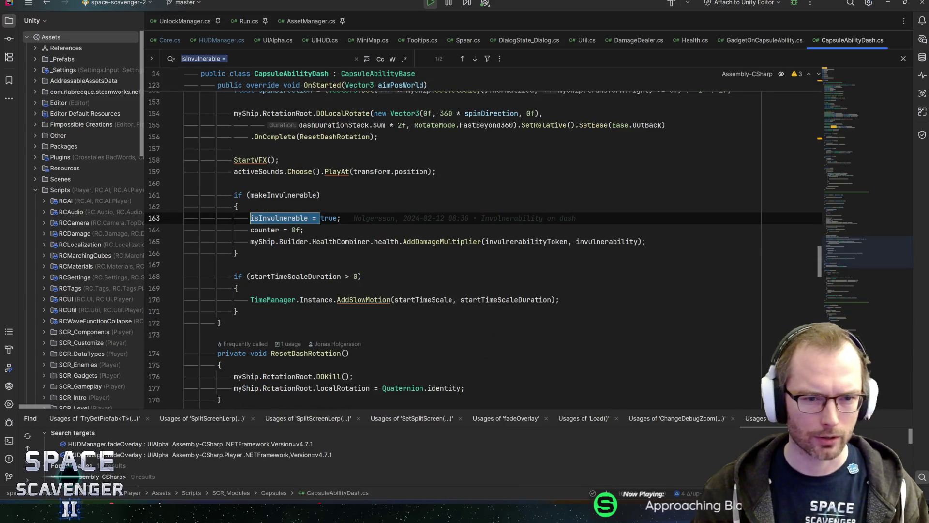
key("Escape")
- Follow the AddDamageMultiplier call on line 165 to the DamageMultiplier class definition
left_click(249, 195)
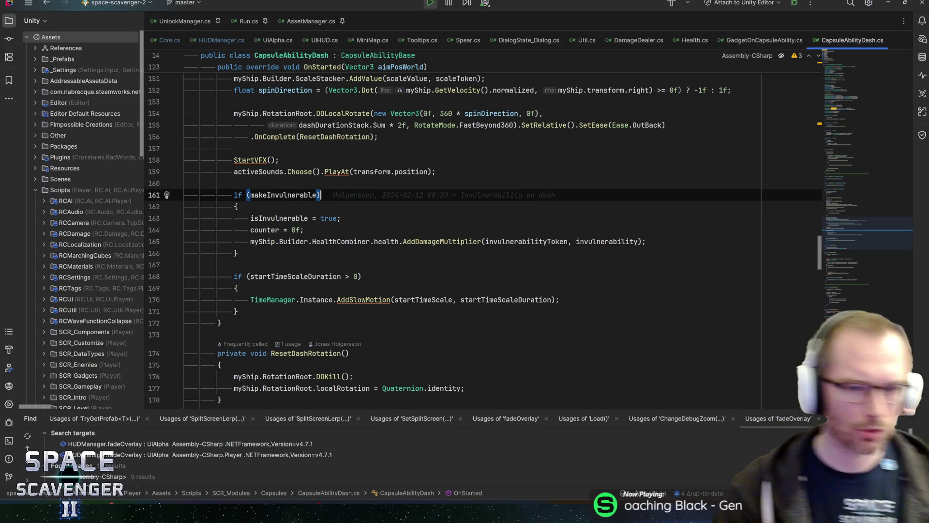
double_click(442, 241)
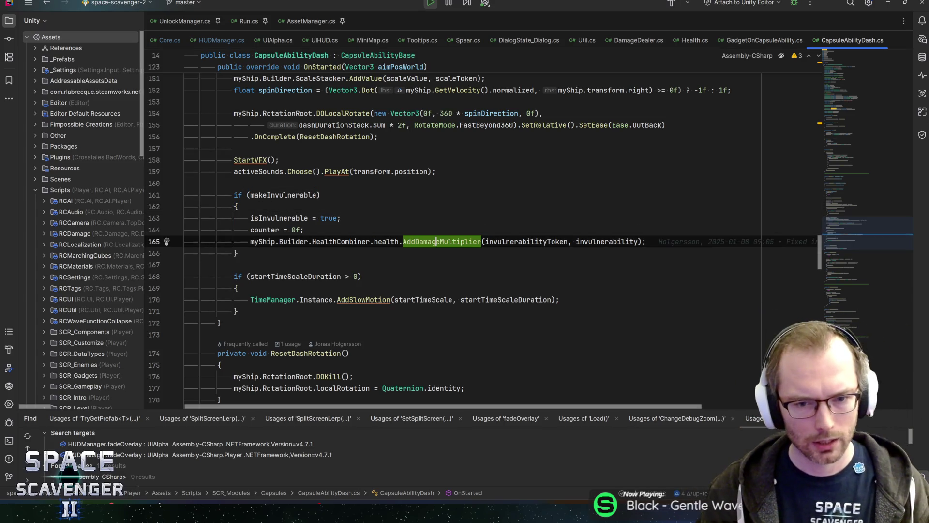
left_click(374, 241)
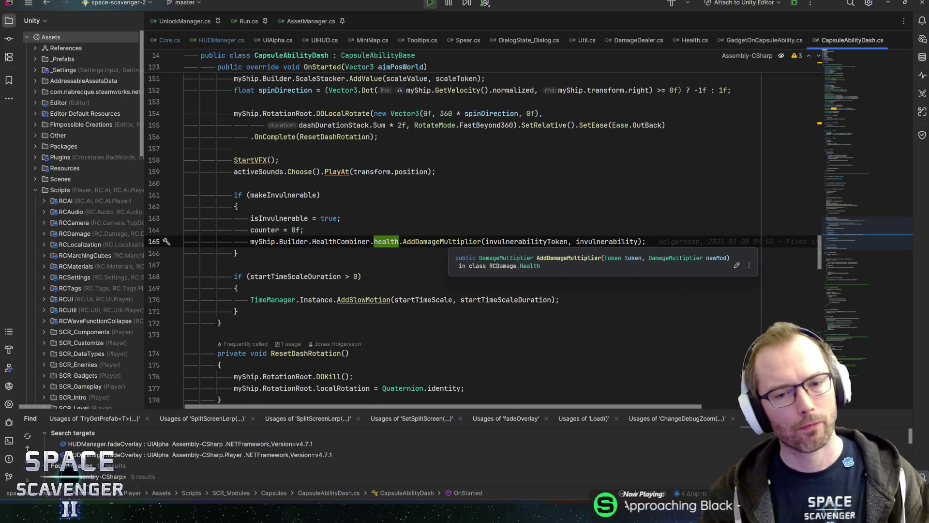
left_click(607, 241, "ctrl")
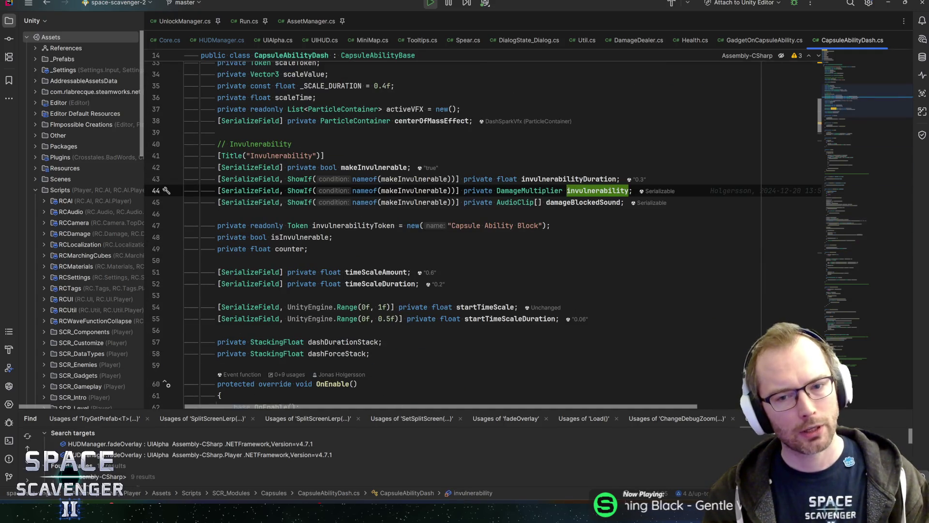
key("ctrl+shift+b")
scroll(484, 242, "down", 7)
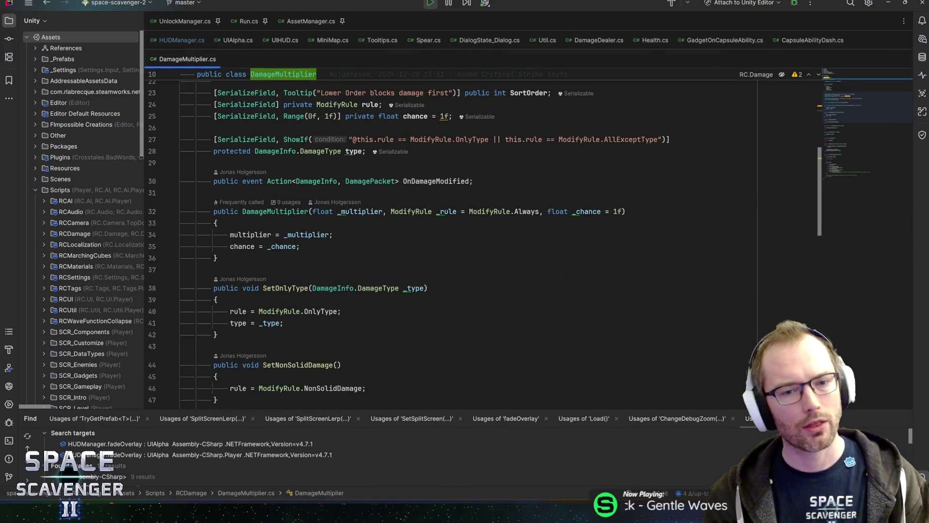
- Find where OnDamageModified is invoked, visiting DamagePacket's TryModify call and back
double_click(436, 181)
key("ctrl+f")
key("Return")
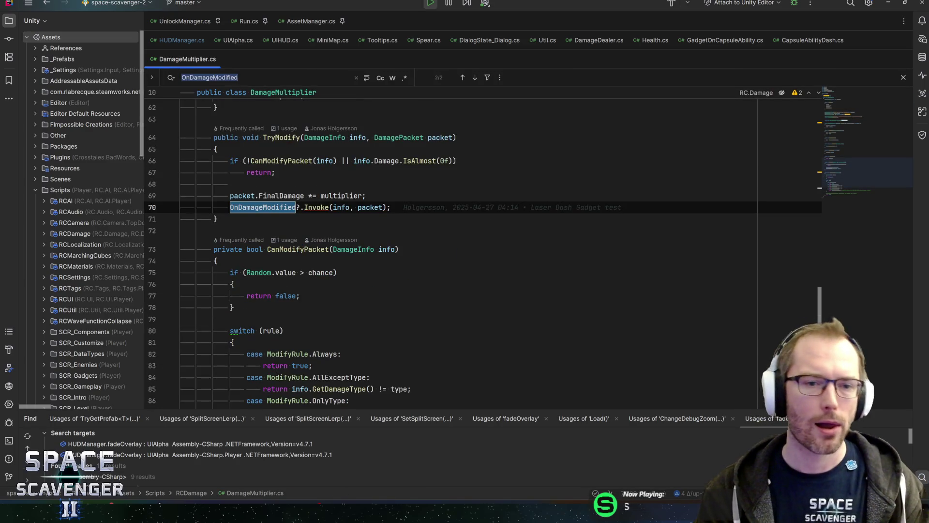
left_click(284, 128)
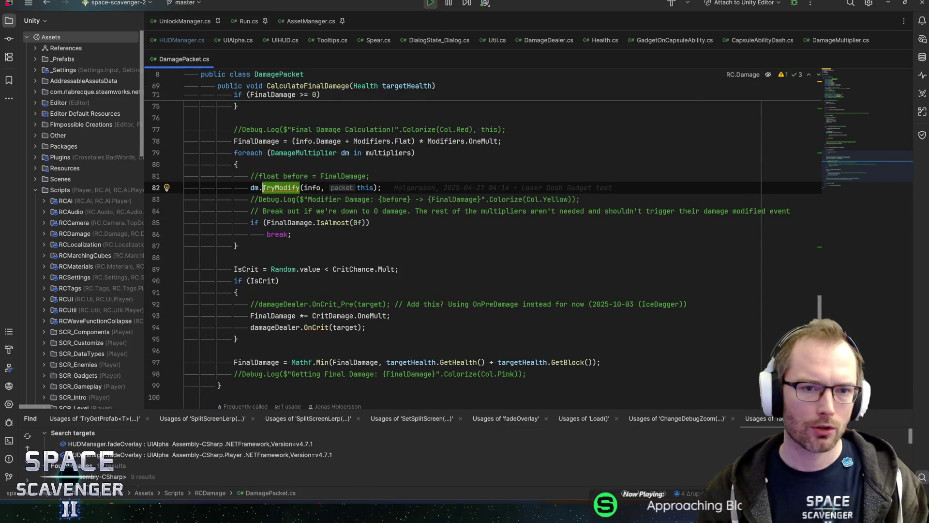
key("ctrl+alt+Left")
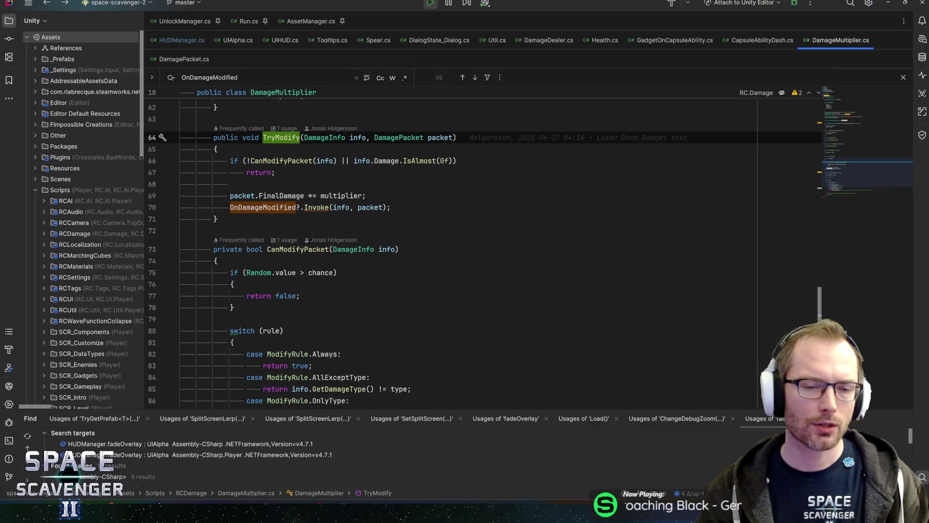
- Read TryModify's early return, IsAlmost check and final-damage multiplication, then search classes for 'dash'
left_click(275, 173)
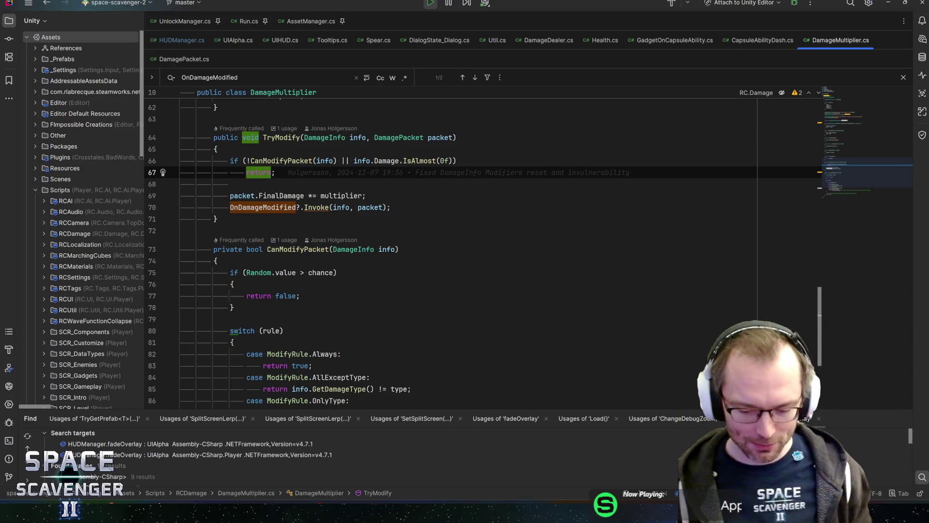
key("Down")
key("Down")
key("Down")
key("End")
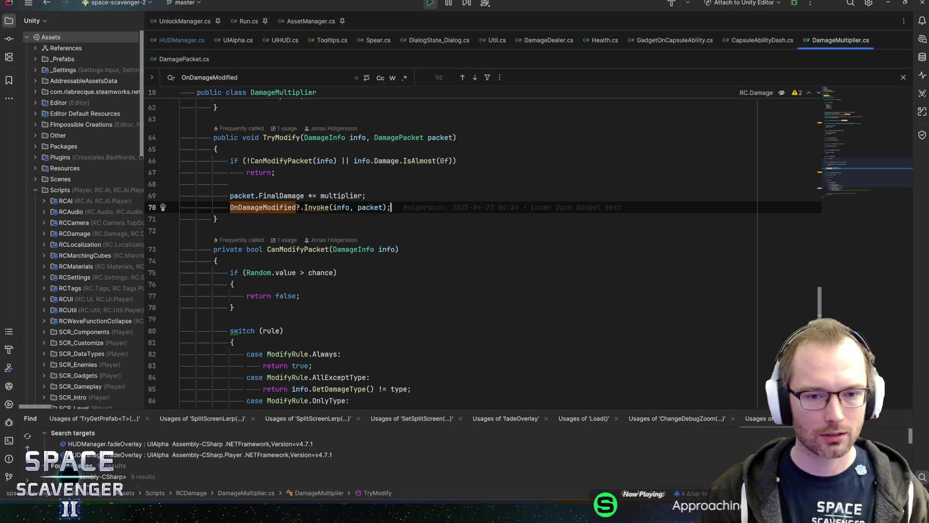
scroll(450, 252, "up", 2)
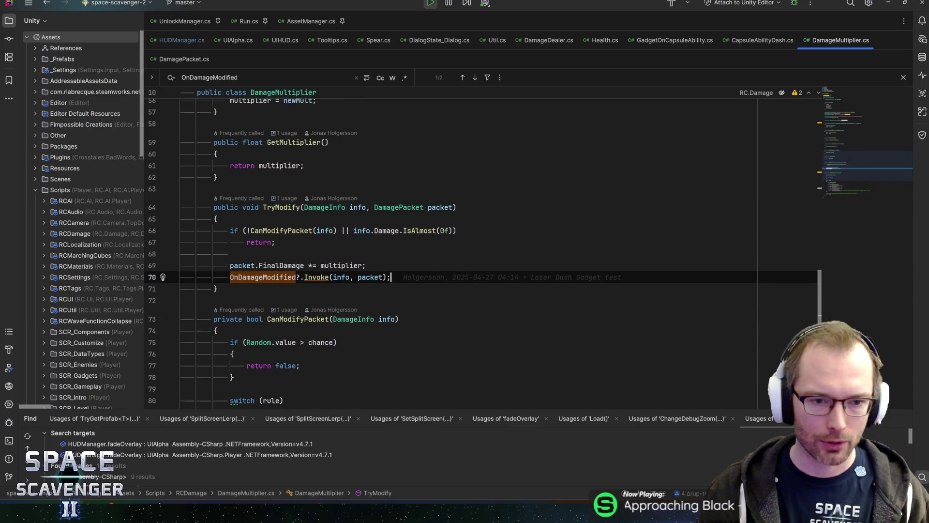
key("Up")
key("Up")
key("Up")
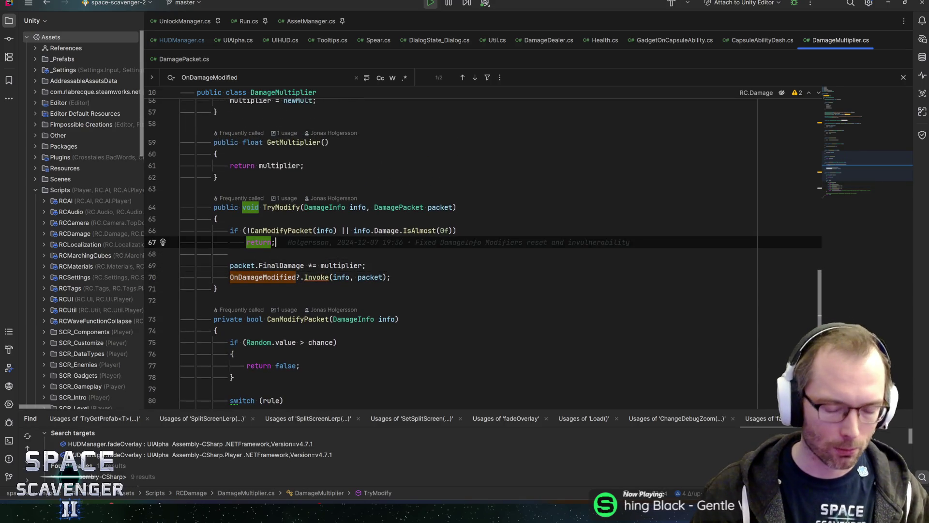
mouse_move(419, 230)
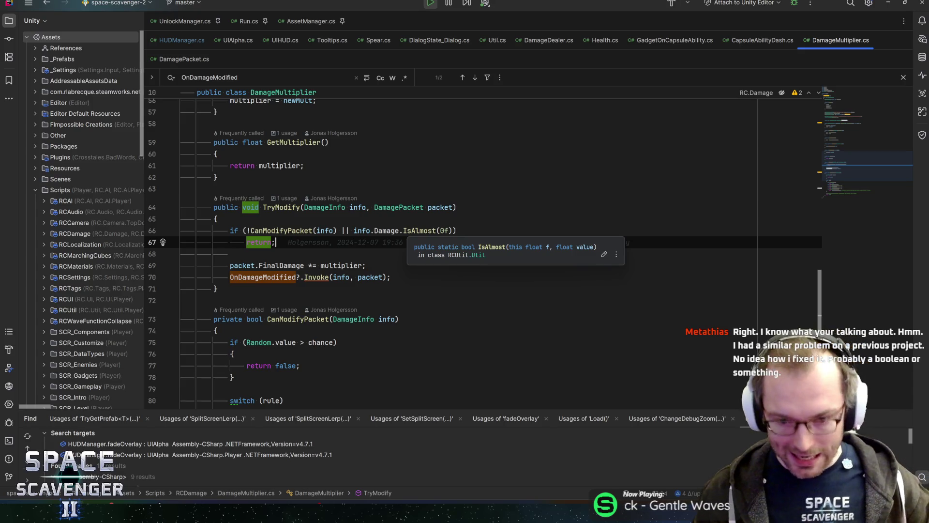
key("Escape")
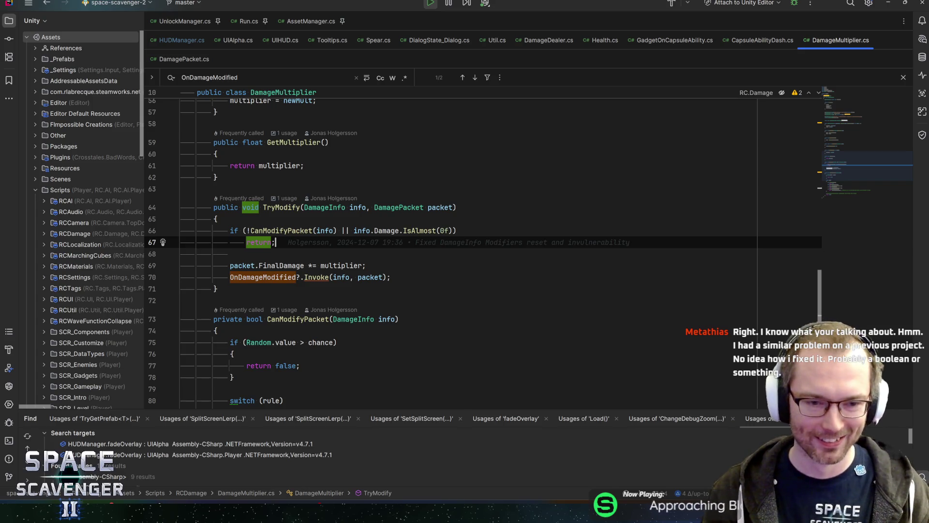
key("Up")
key("End")
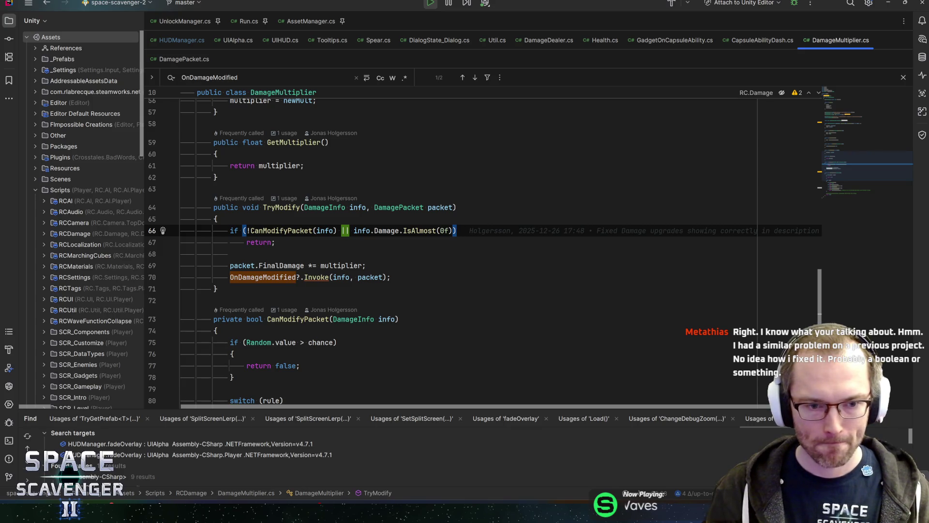
key("Down")
key("Down")
key("Down")
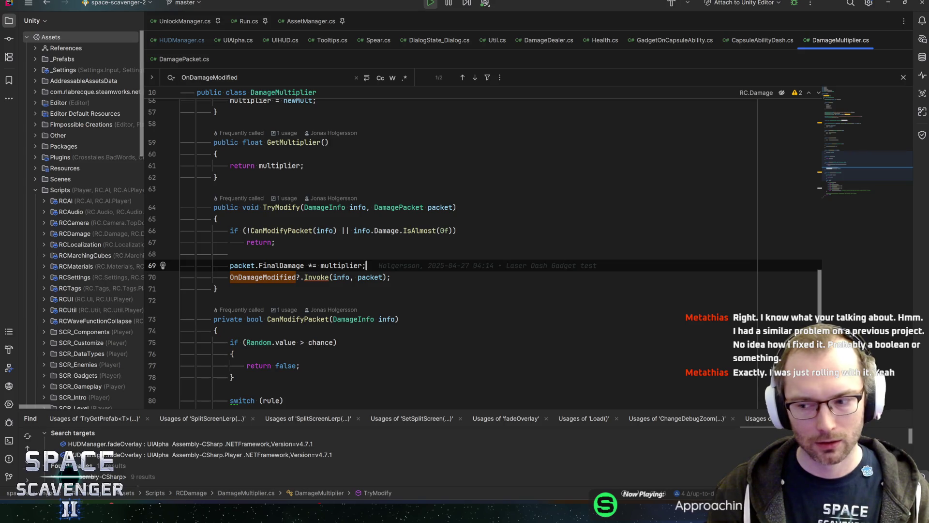
key("Down")
key("Up")
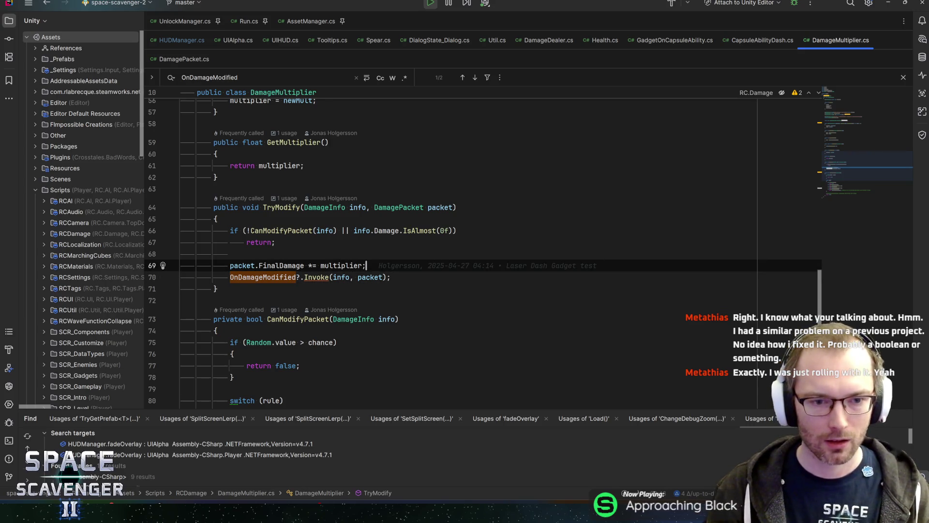
key("ctrl+n")
type("dash")
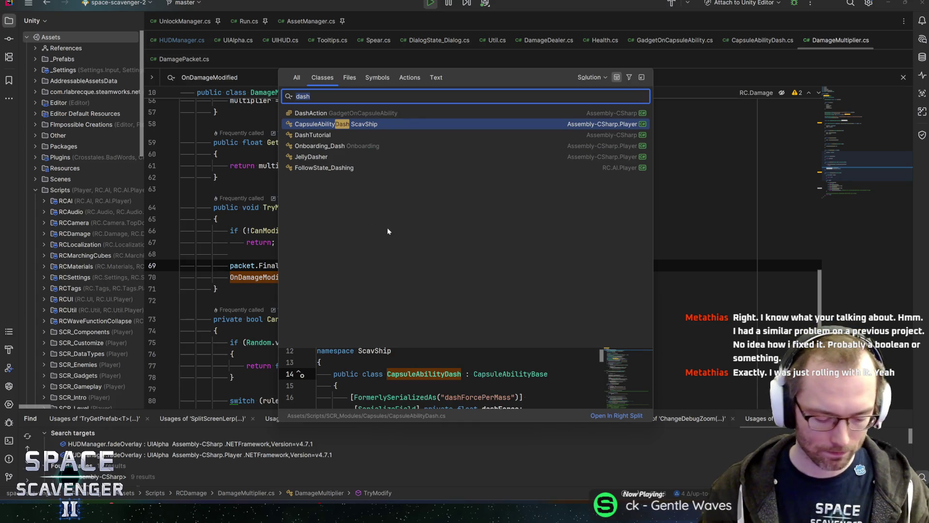
- List the 8 OnDamageModified usages and open GadgetDamageIn_Once's MultiplierUsed subscription
key("Escape")
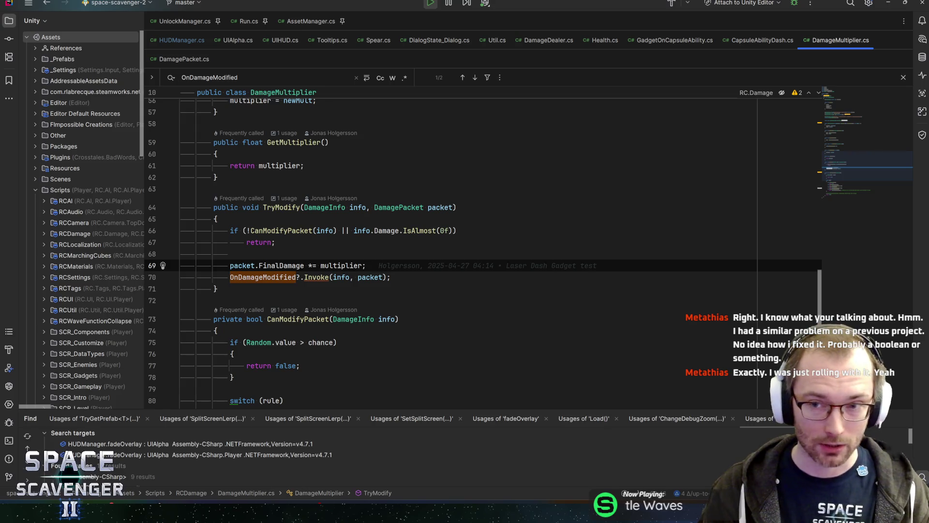
key("ctrl+n")
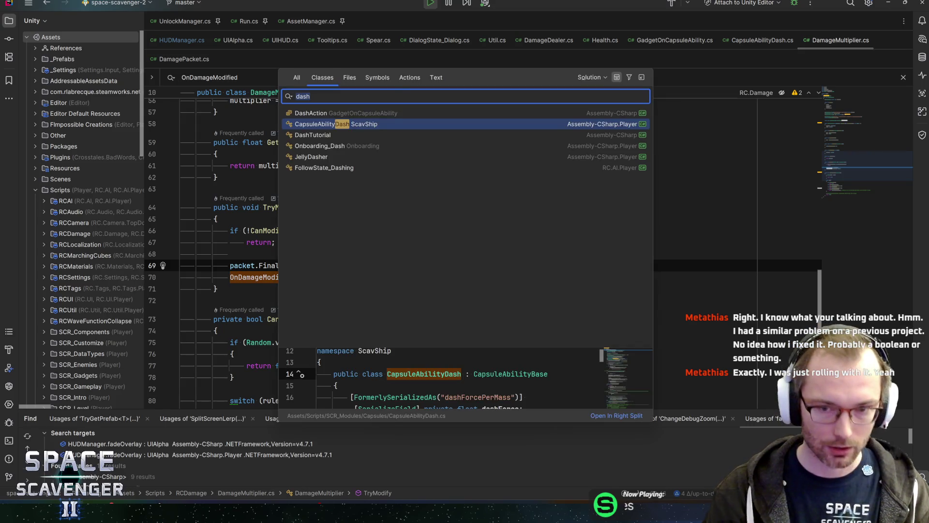
key("Escape")
key("F3")
key("alt+F7")
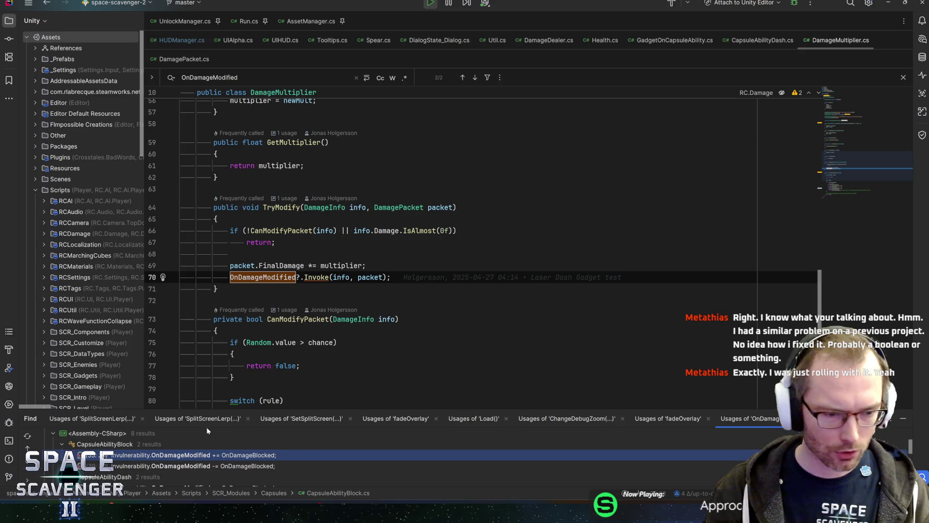
left_click_drag(164, 409, 170, 326)
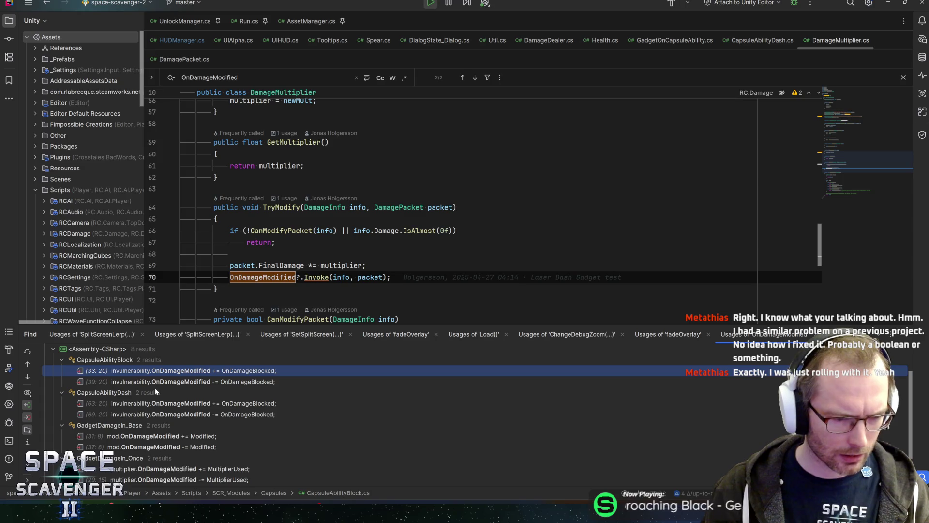
scroll(186, 378, "down", 2)
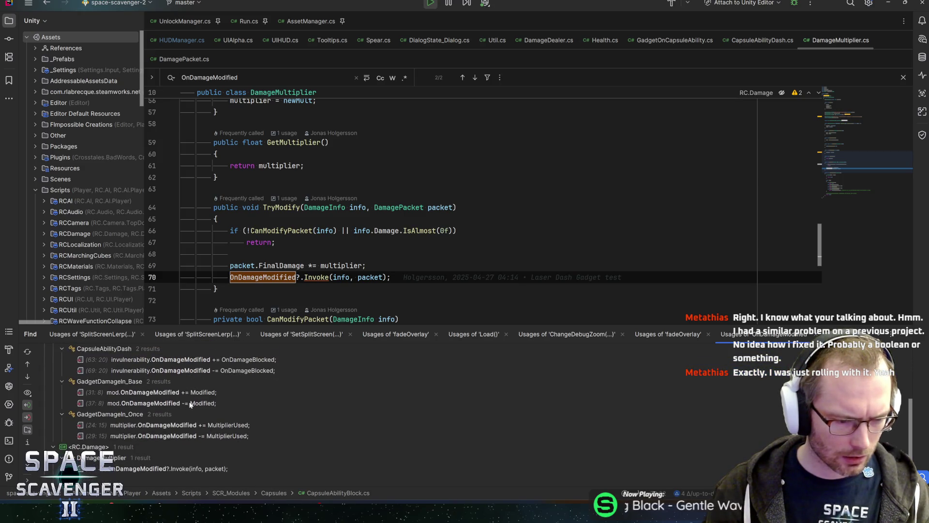
double_click(237, 430)
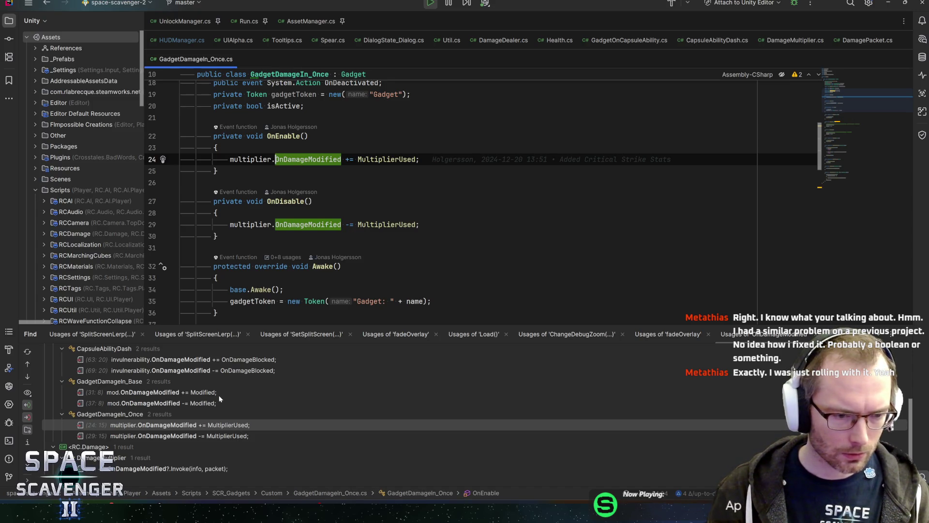
scroll(219, 395, "up", 2)
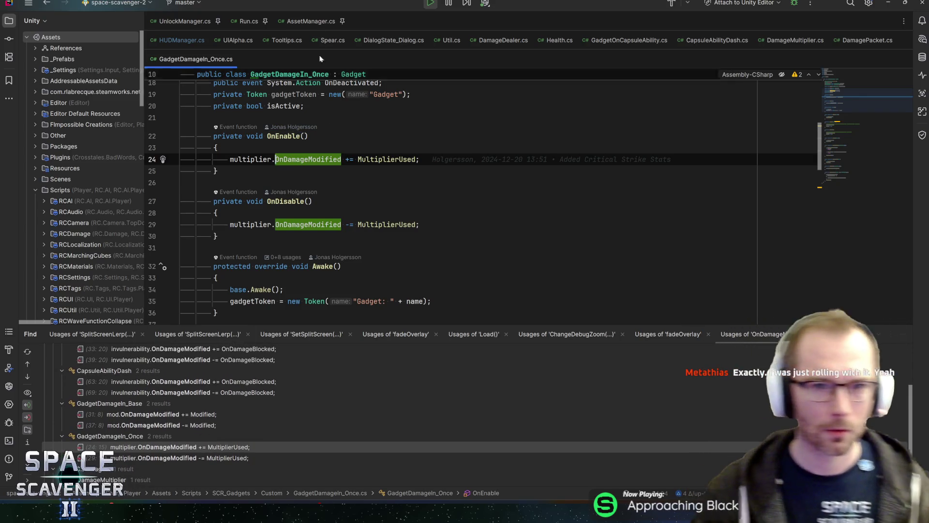
- Open the Target class via a 'target' class search and highlight its name
key("ctrl+n")
type("health")
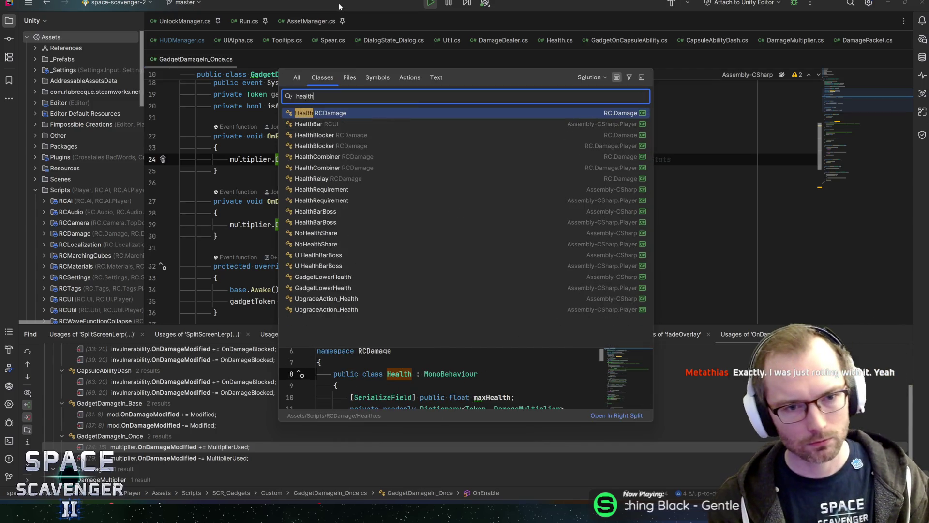
key("ctrl+a")
type("target")
key("Return")
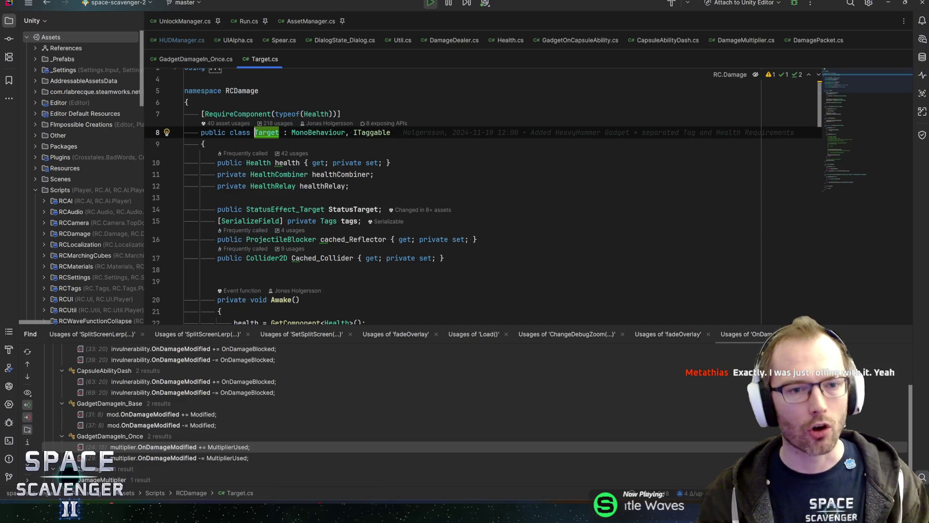
left_click(280, 132)
mouse_move(266, 134)
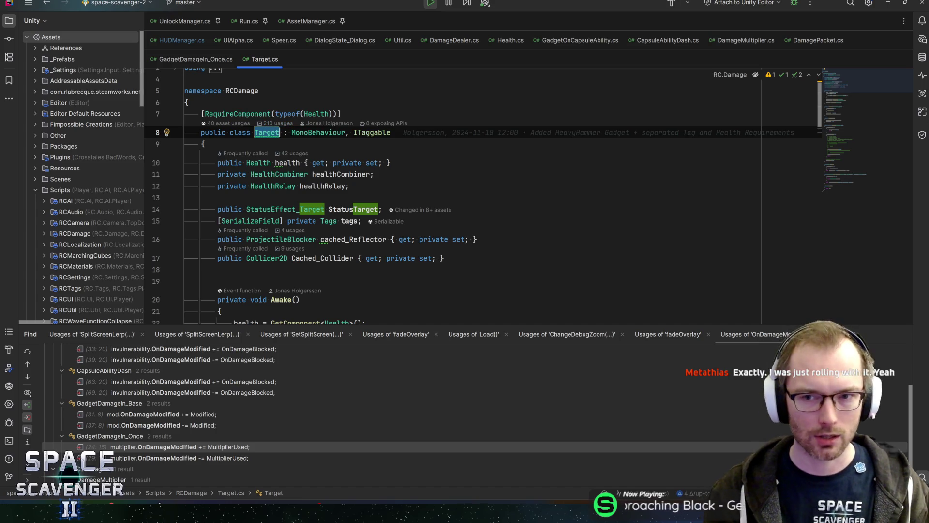
mouse_move(334, 175)
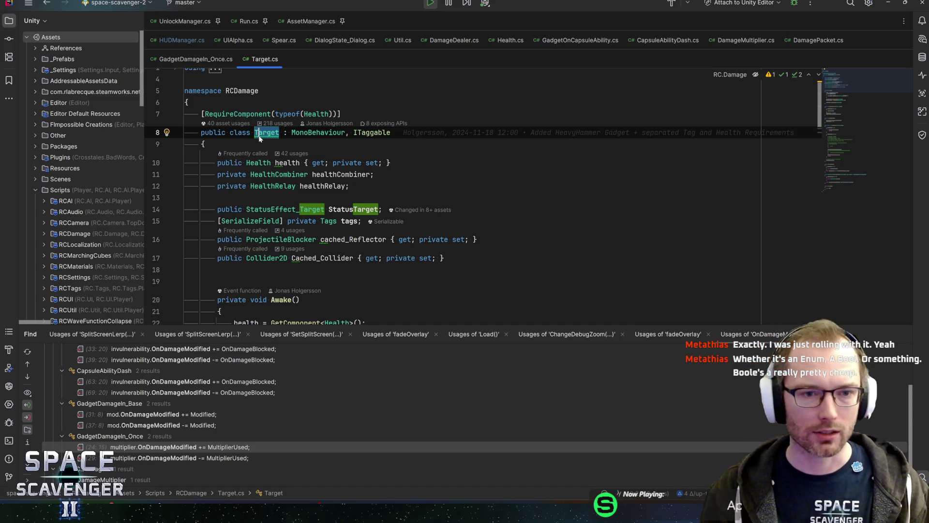
key("Left")
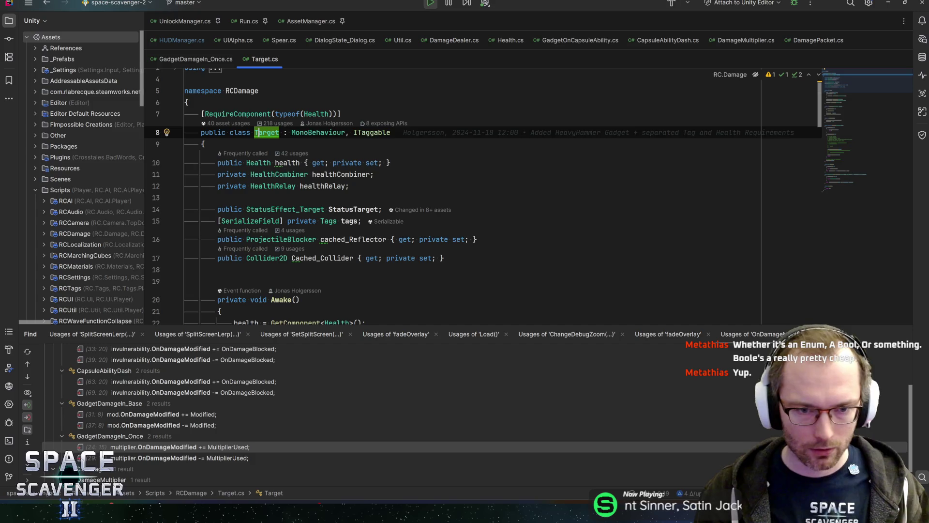
- Inspect Target's health, healthCombiner and healthRelay fields on lines 10–12
left_click(391, 162)
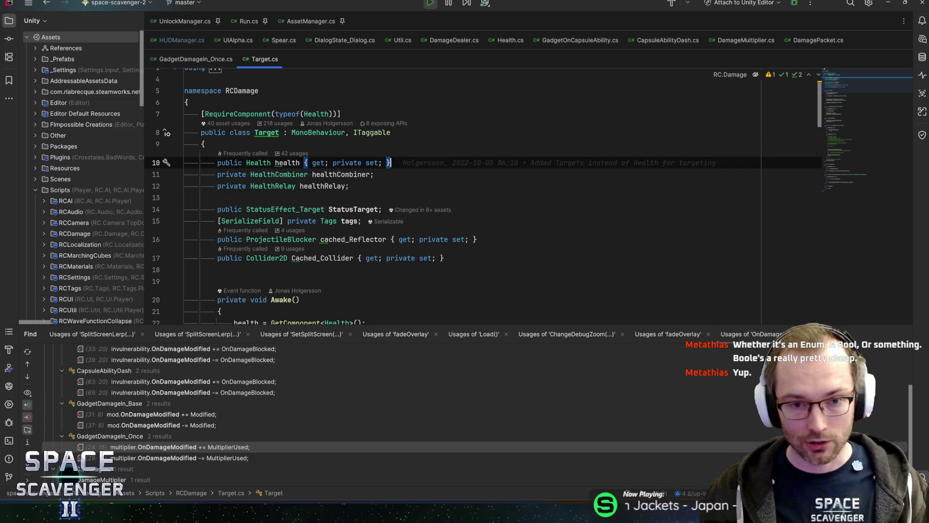
key("Down")
key("Down")
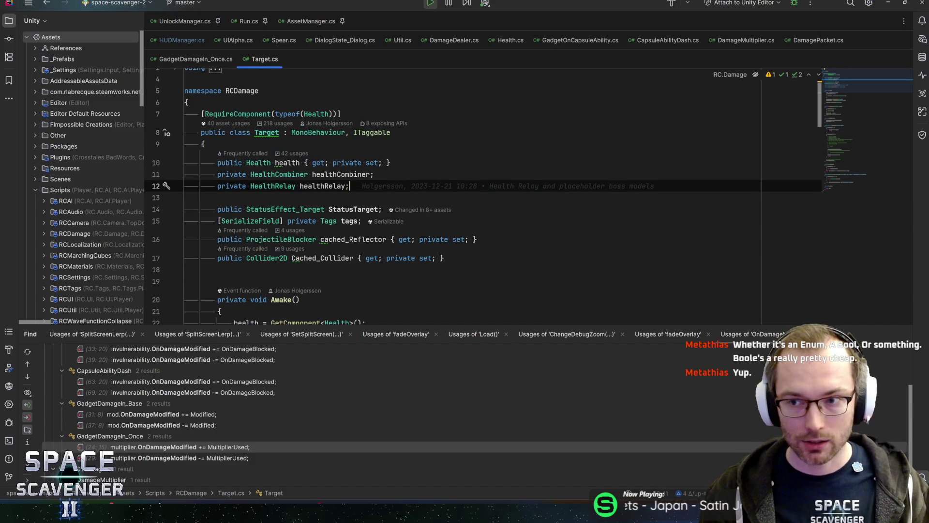
key("Up")
key("Up")
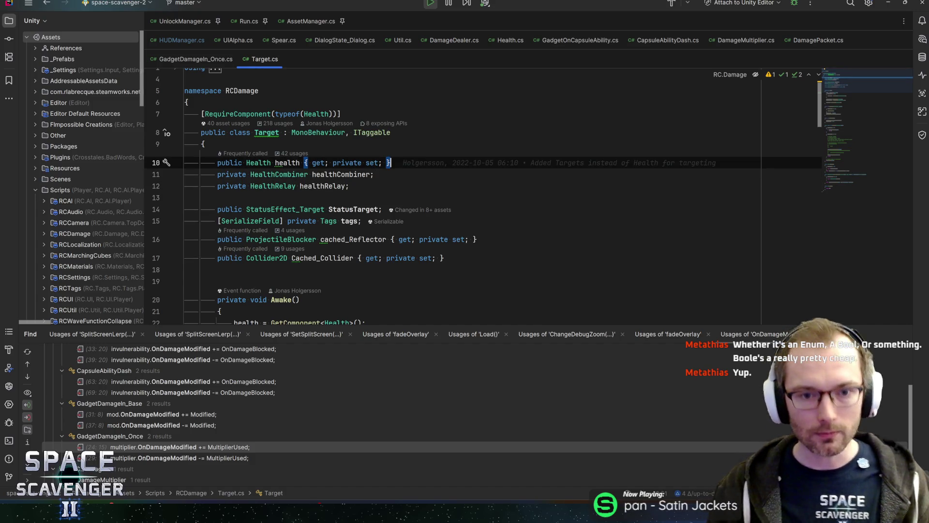
key("Down")
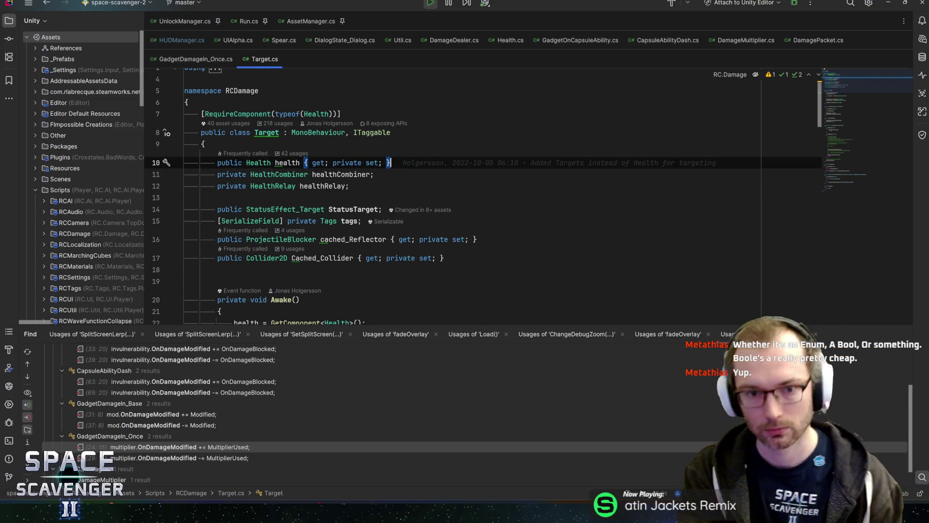
key("Up")
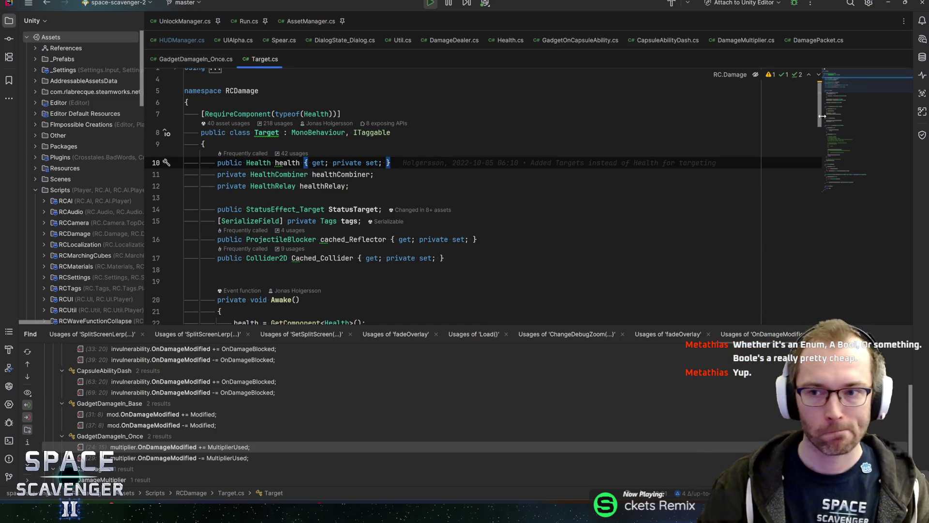
scroll(852, 121, "down", 10)
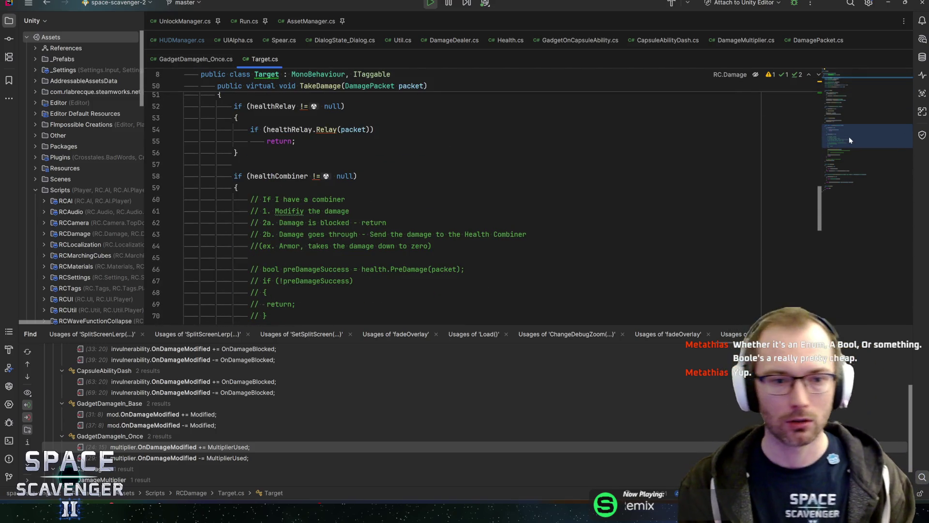
left_click_drag(851, 137, 862, 87)
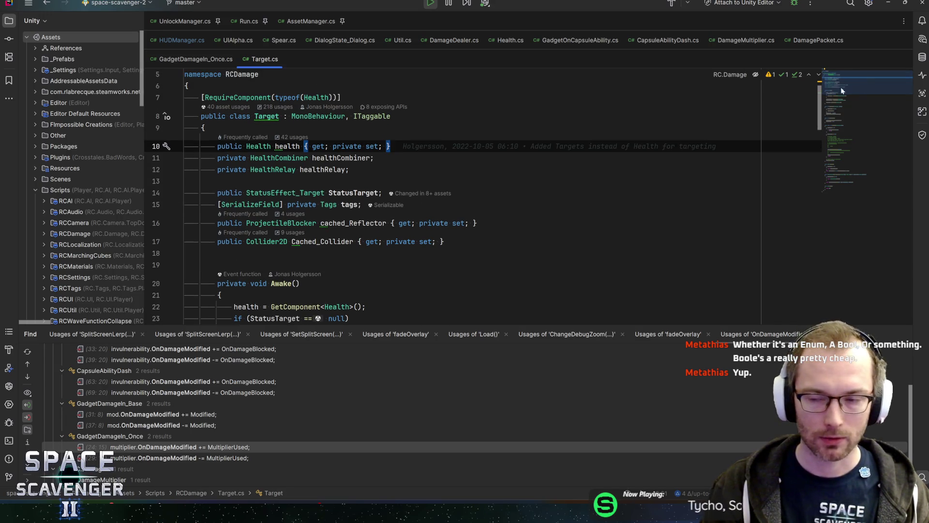
left_click(375, 157)
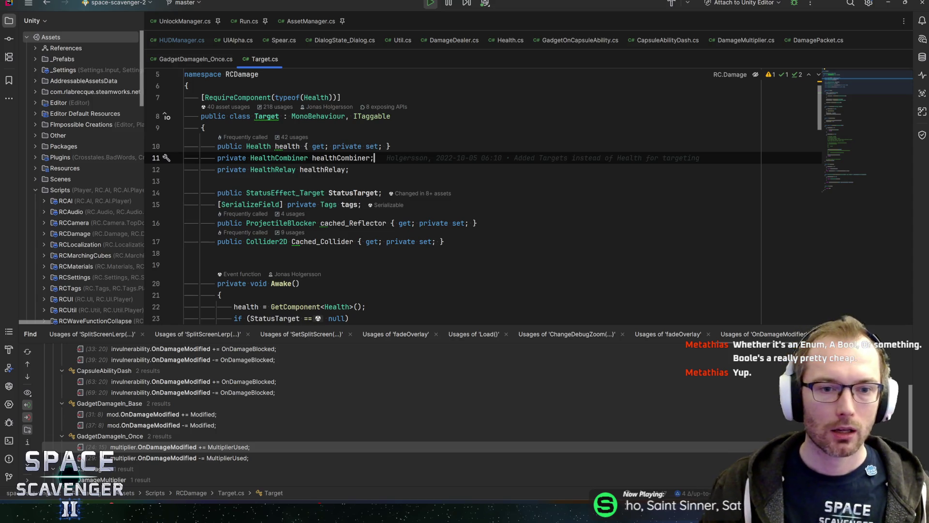
left_click(280, 116)
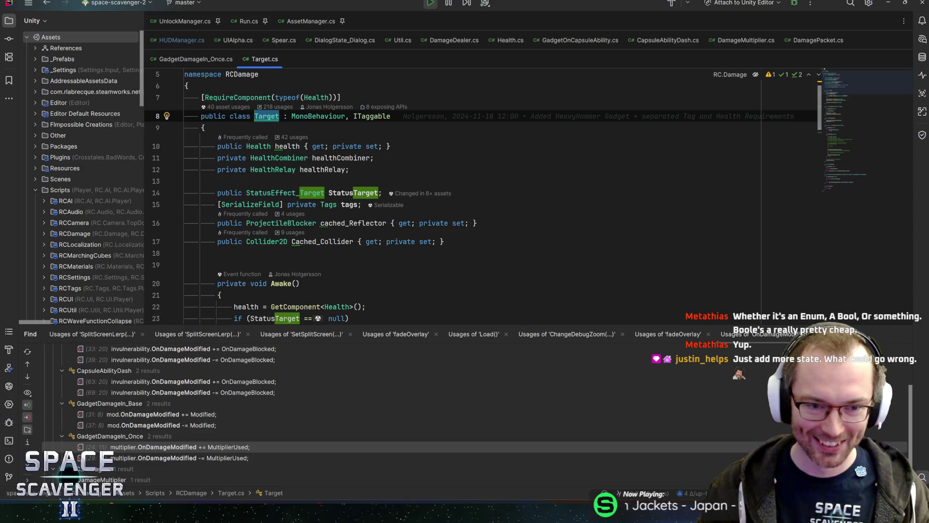
left_click(349, 169)
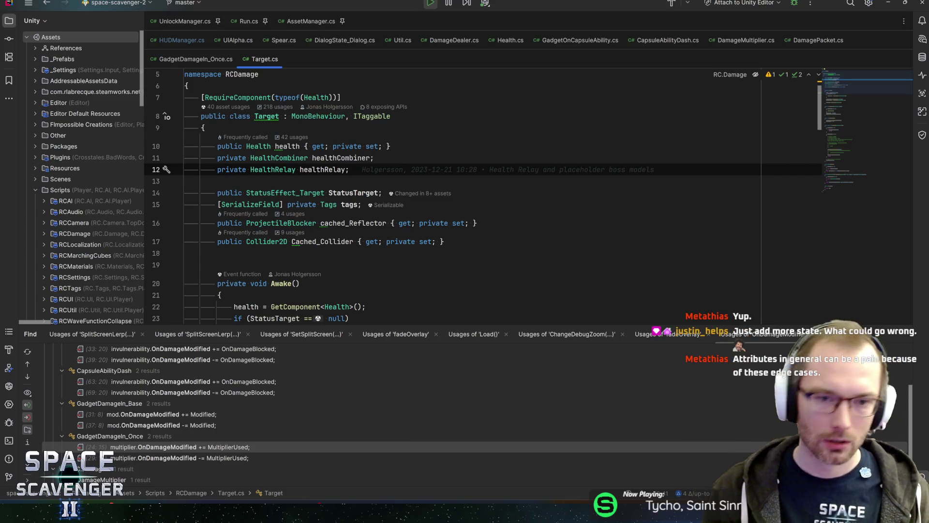
- Trace TakeDamage's healthCombiner check and health.Damage call into HealthCombiner.TakeDamage
scroll(484, 194, "down", 15)
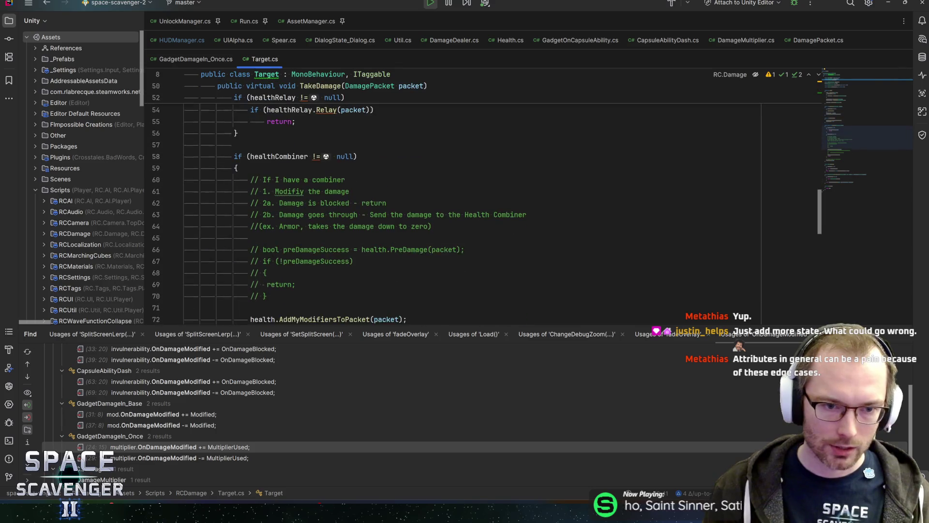
left_click(267, 152)
scroll(266, 153, "up", 2)
double_click(267, 223)
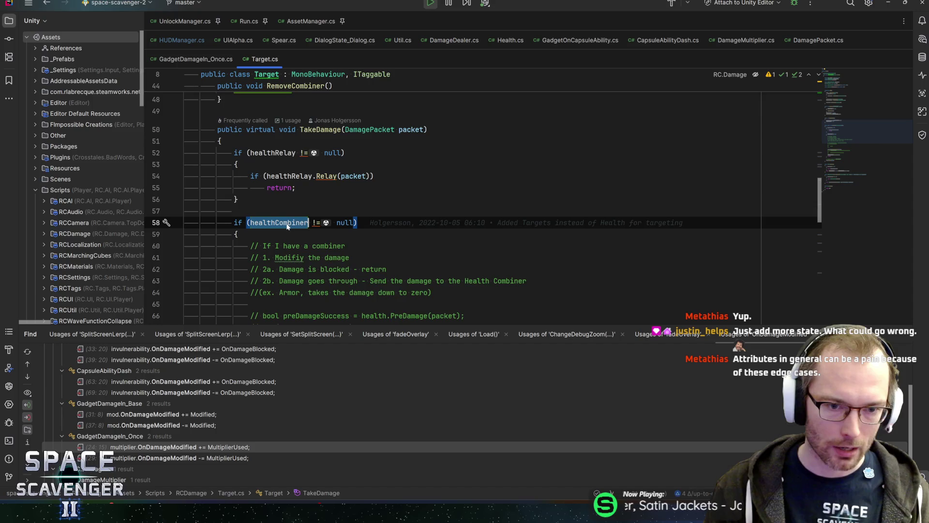
scroll(289, 226, "down", 4)
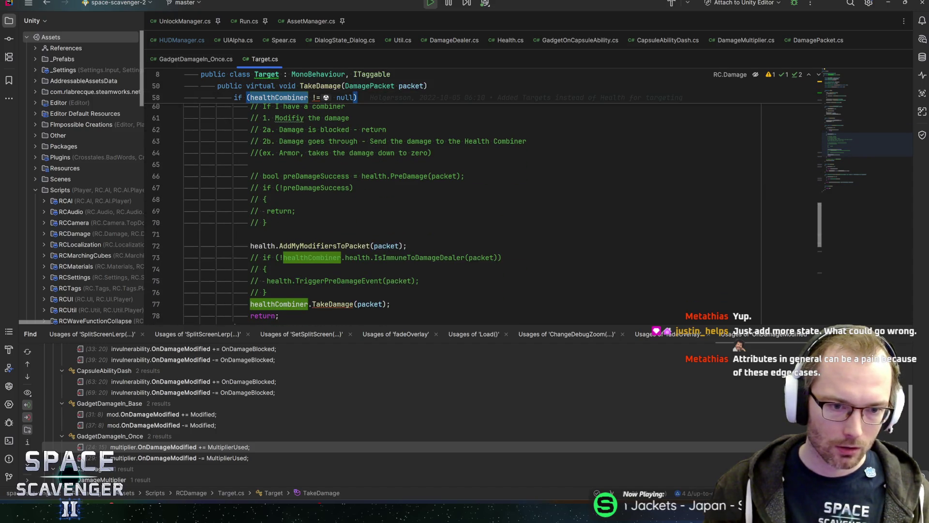
left_click(408, 246)
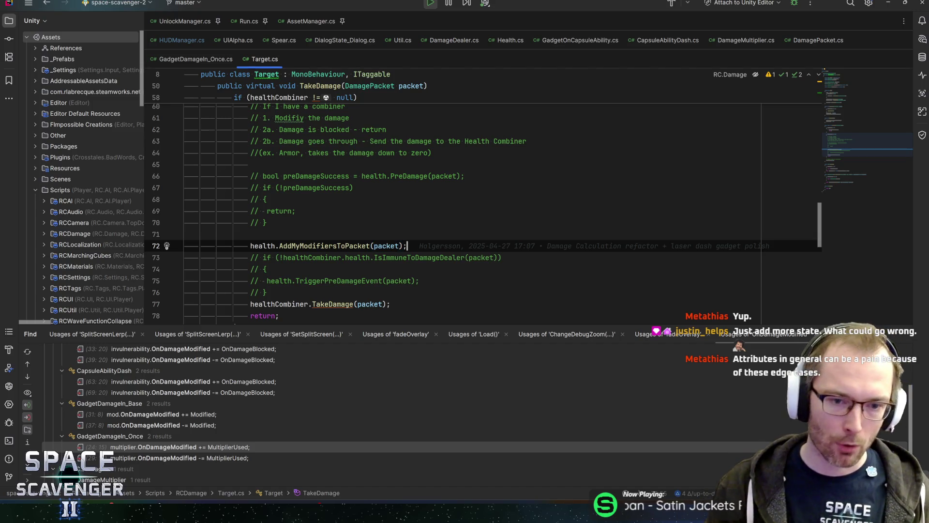
left_click(264, 246)
scroll(271, 227, "down", 2)
left_click(289, 234)
left_click(332, 234, "ctrl")
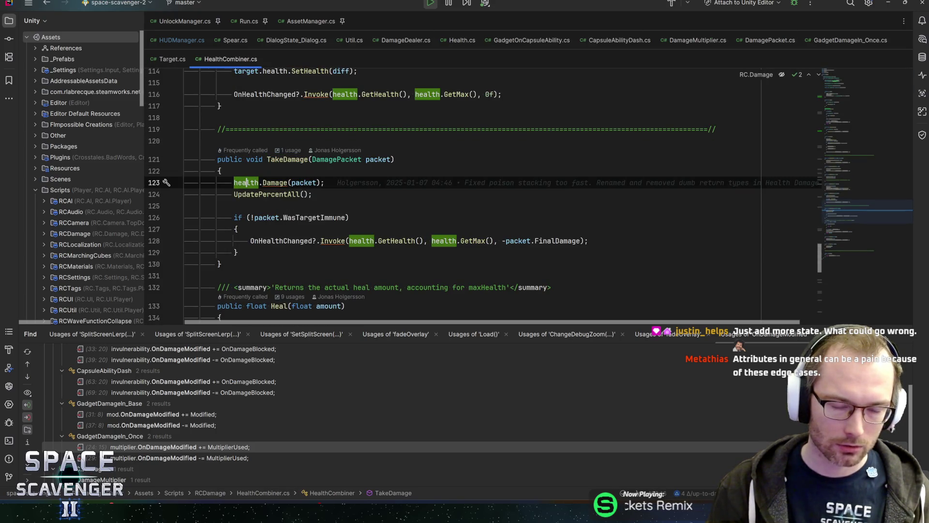
- Follow HealthCombiner.TakeDamage into Health's Damage and then its PreDamage method
left_click(281, 183, "ctrl")
scroll(334, 203, "down", 2)
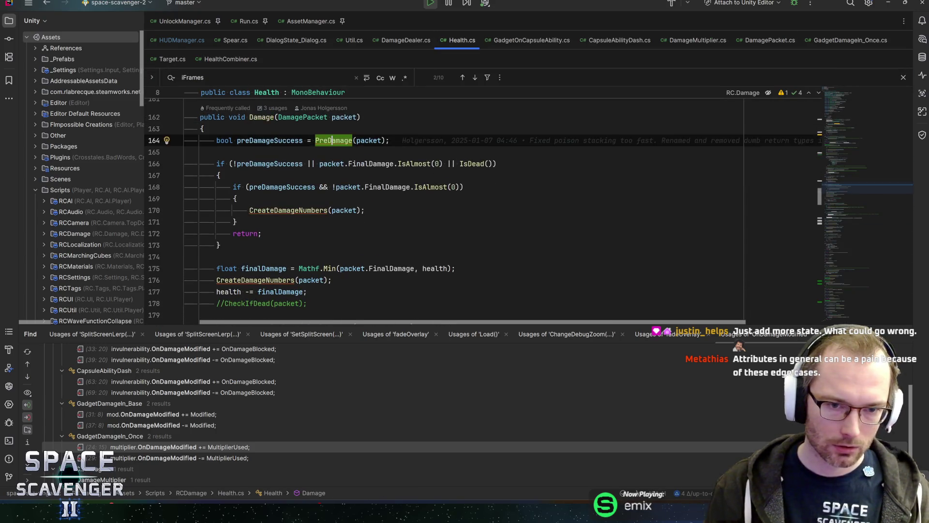
left_click(334, 140, "ctrl")
scroll(290, 238, "down", 3)
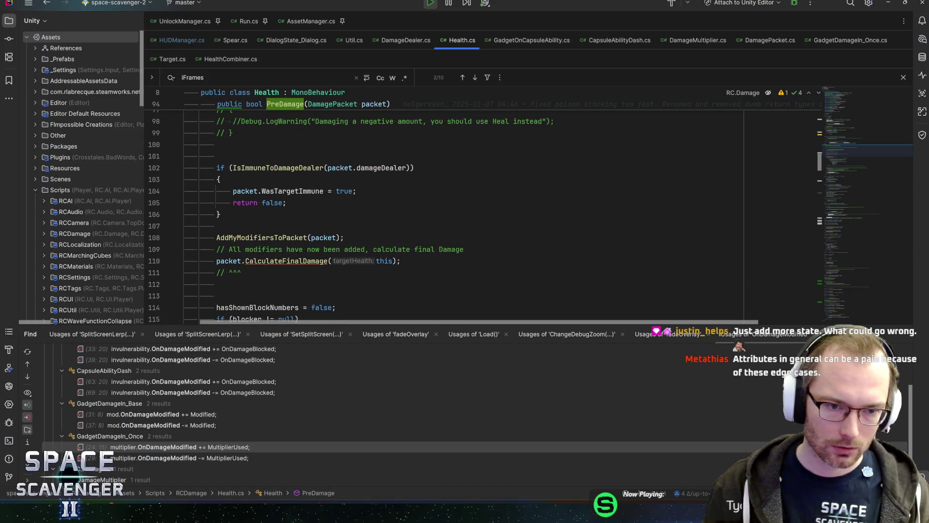
- Highlight packet usages after AddMyModifiersToPacket and jump to DamagePacket's CalculateFinalDamage
left_click(291, 237)
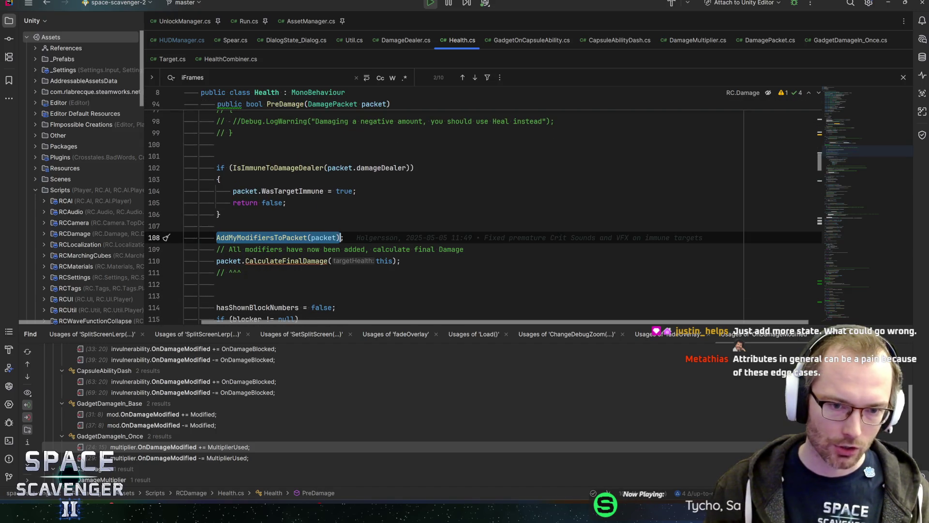
left_click(344, 237)
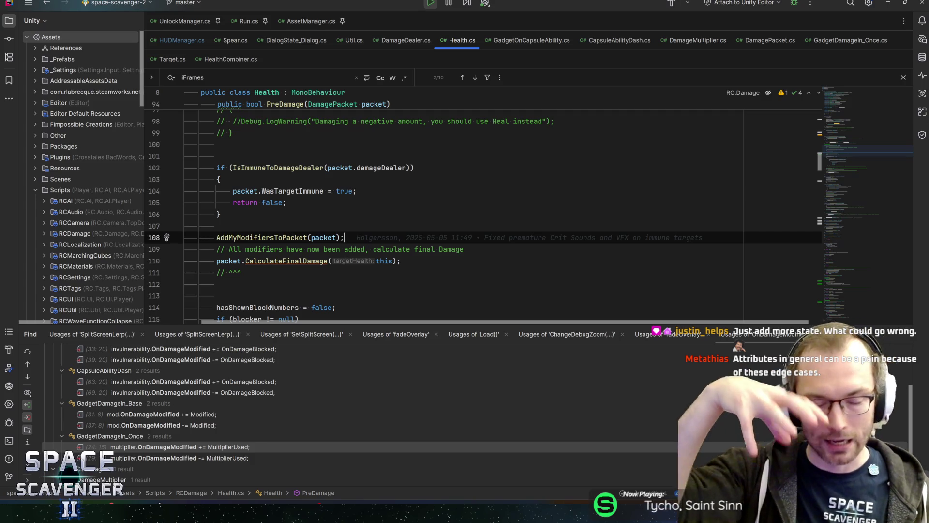
left_click(339, 237)
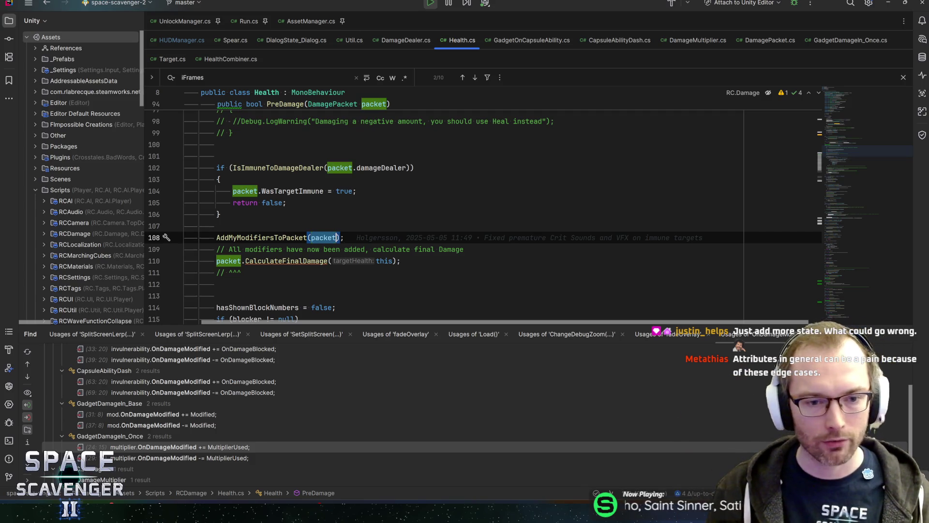
left_click(357, 249)
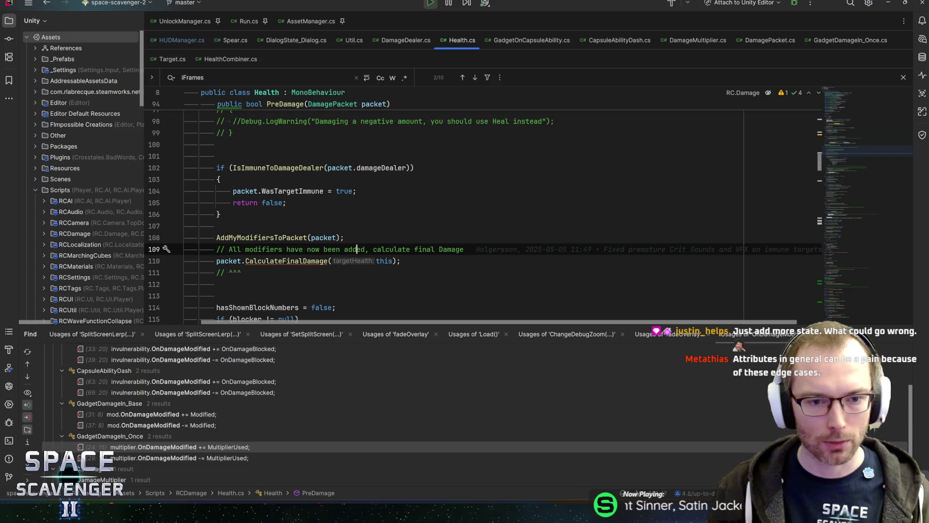
left_click(339, 237)
left_click(286, 260)
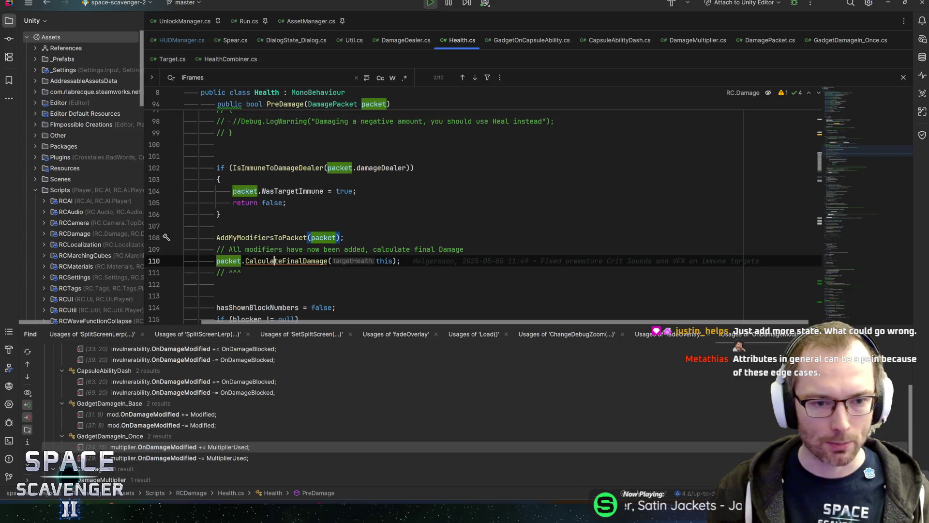
left_click(285, 260, "ctrl")
scroll(285, 261, "down", 4)
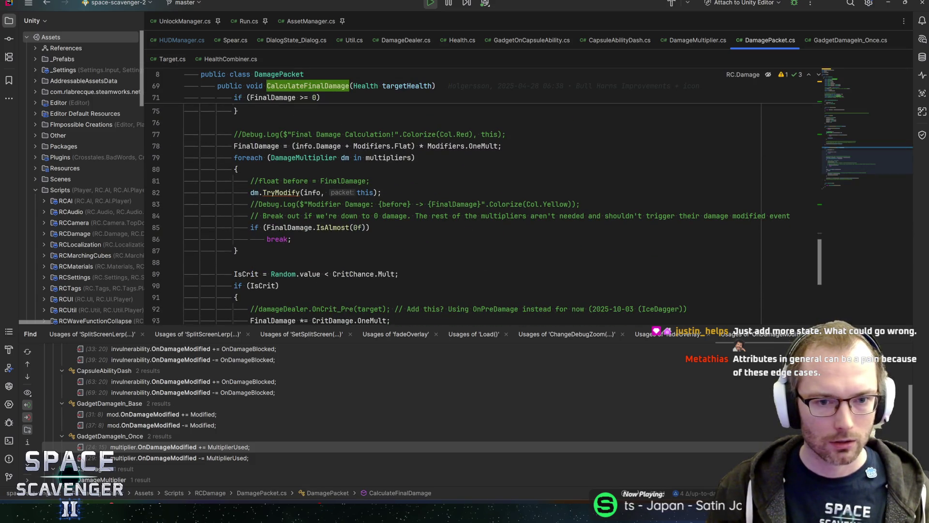
- Check the foreach multiplier loop in CalculateFinalDamage and go to TryModify's declaration
left_click(236, 169)
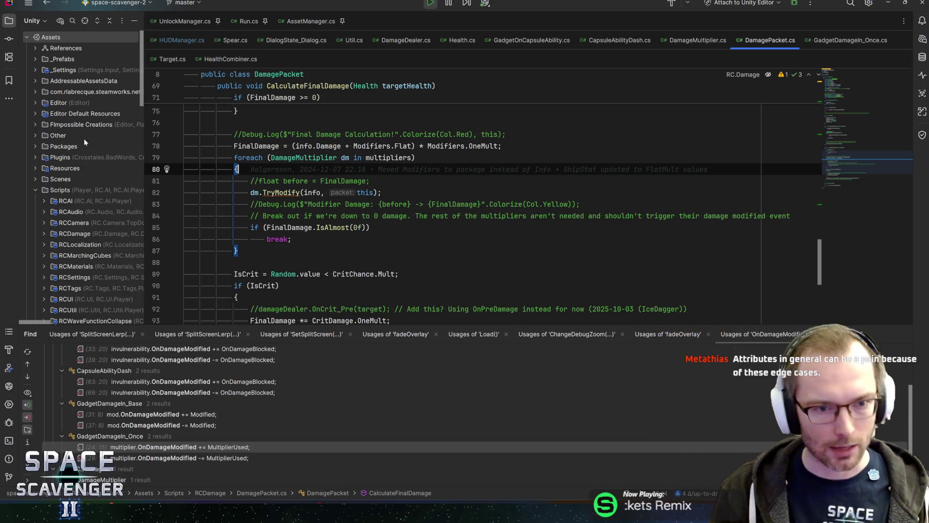
left_click(237, 250)
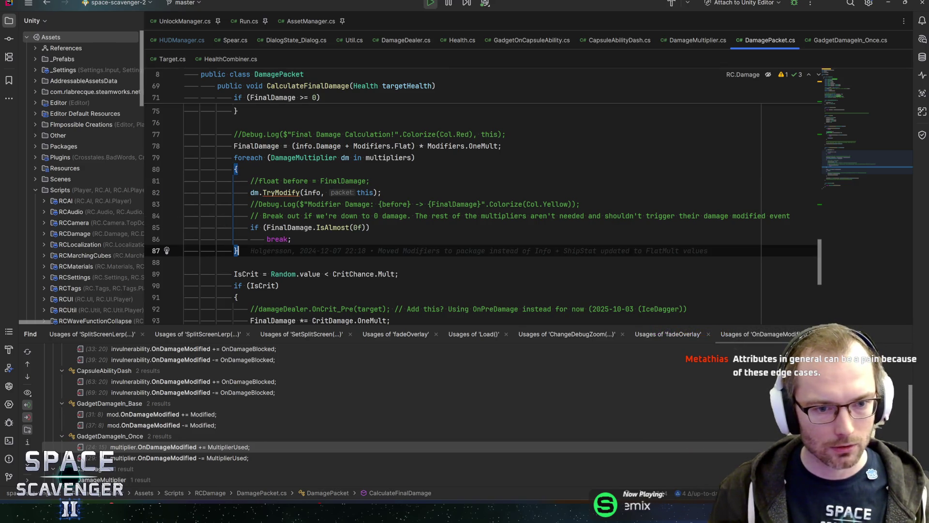
scroll(484, 208, "down", 1)
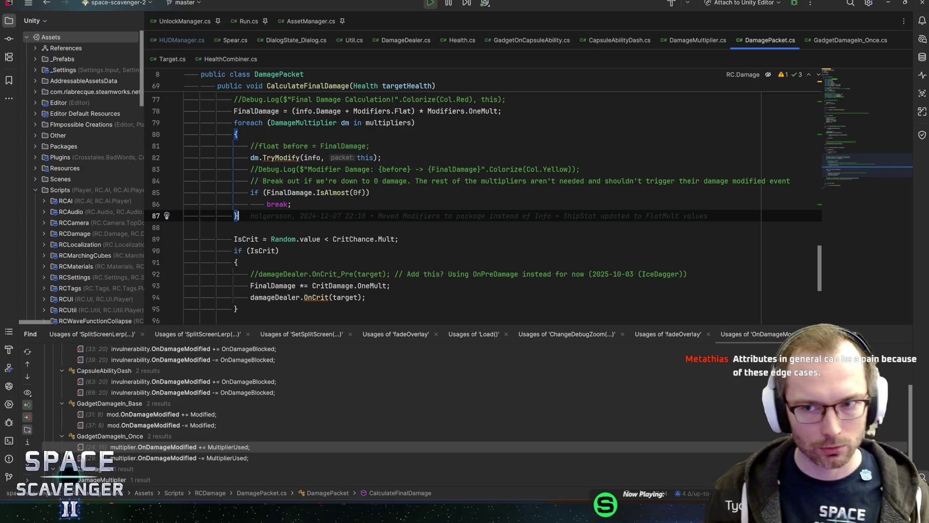
scroll(484, 208, "down", 2)
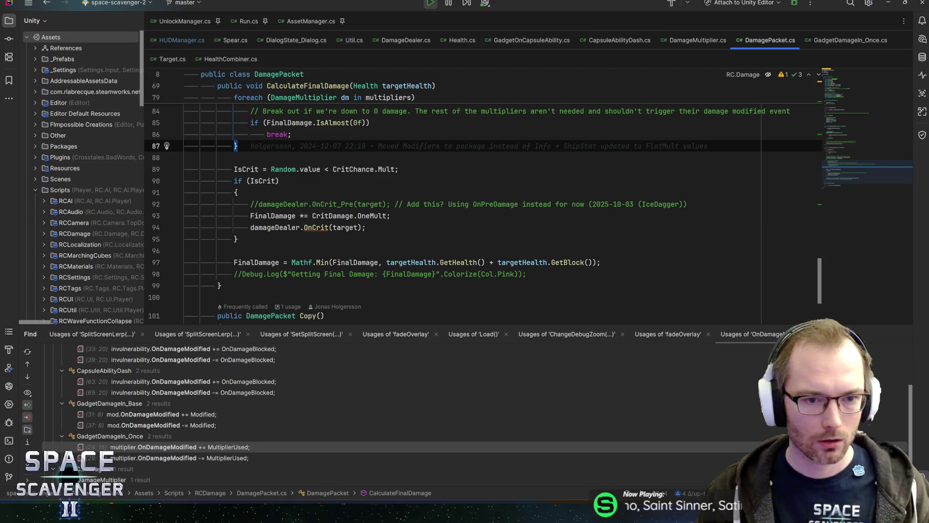
scroll(484, 213, "up", 4)
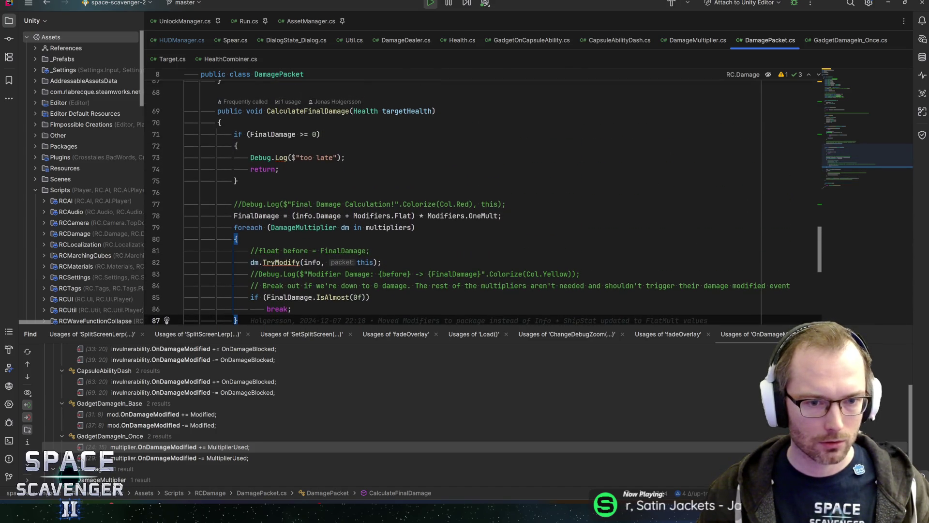
scroll(484, 213, "down", 2)
left_click(291, 123)
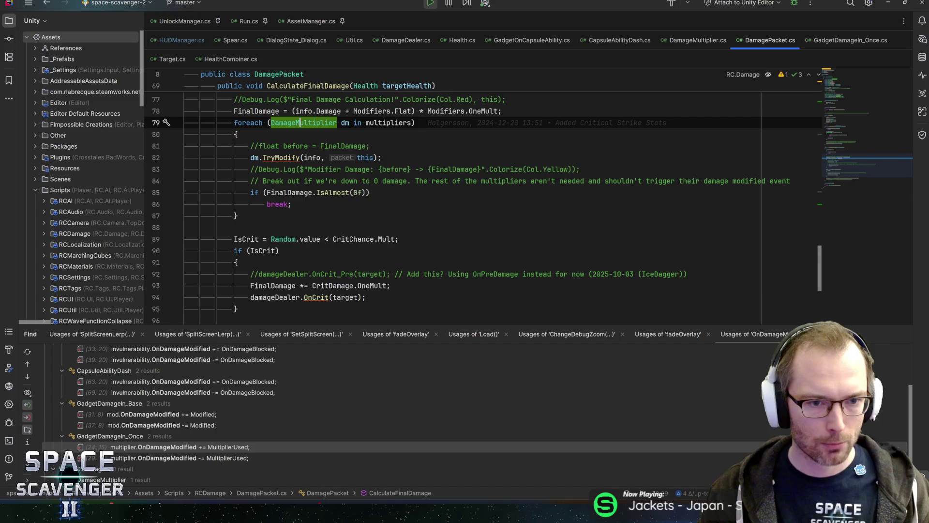
left_click(281, 158)
key("ctrl+b")
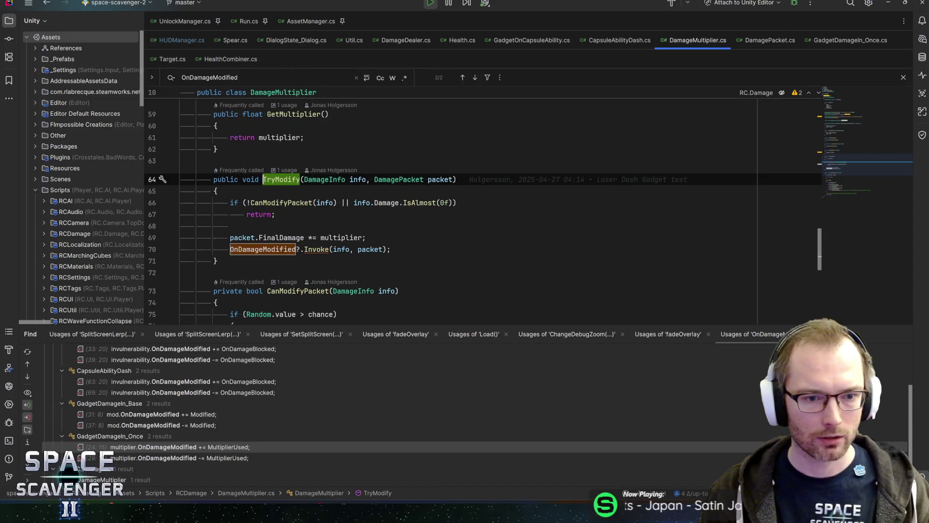
left_click(297, 249)
double_click(296, 249)
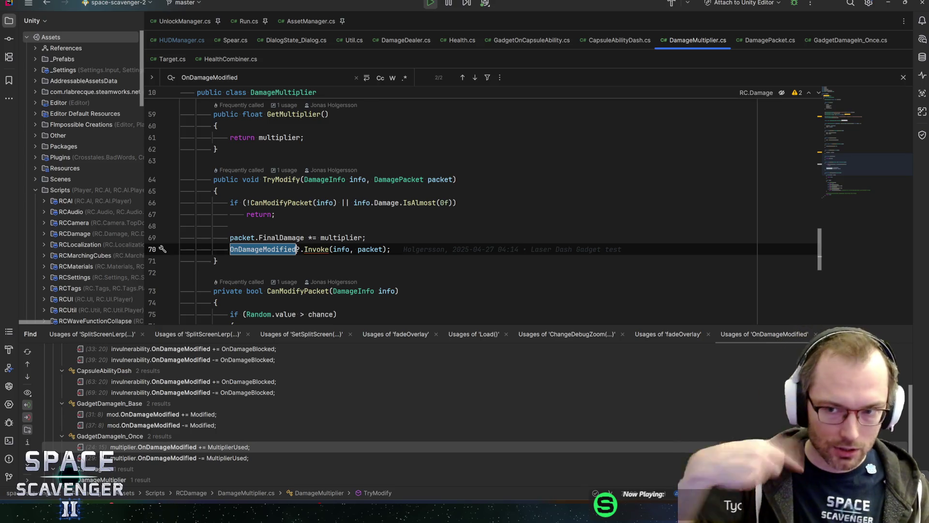
left_click(391, 249)
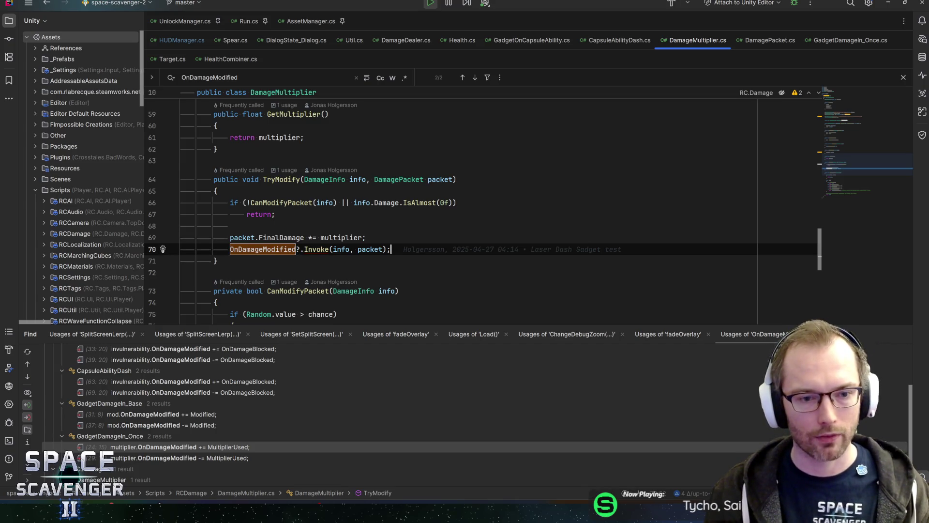
double_click(271, 249)
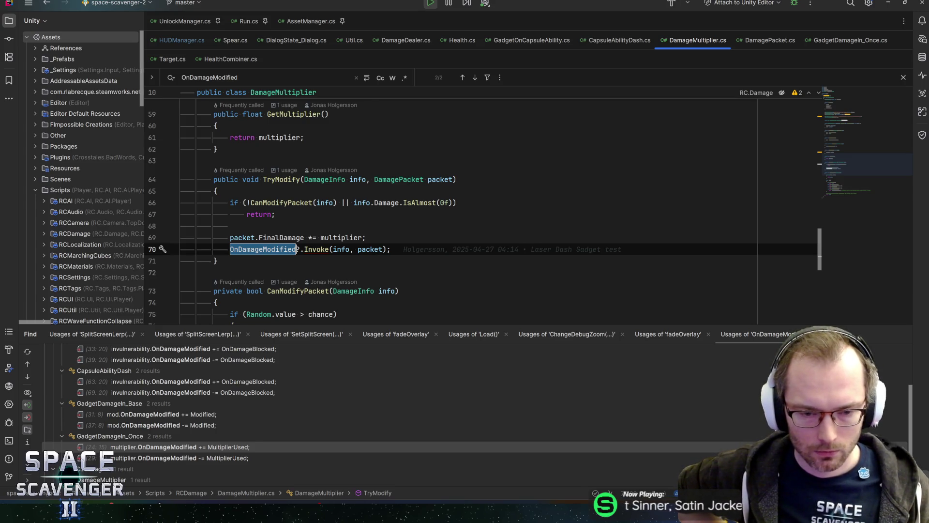
left_click(305, 237)
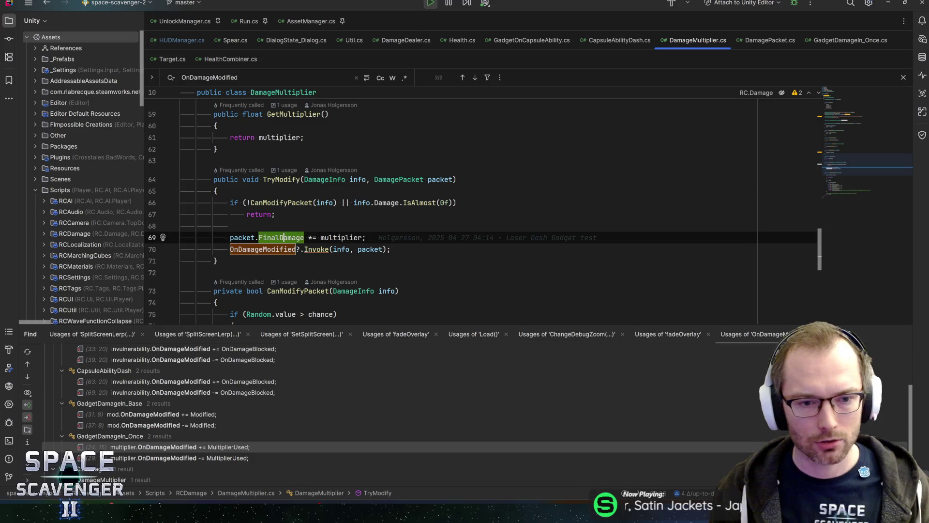
left_click(259, 238)
left_click(366, 237)
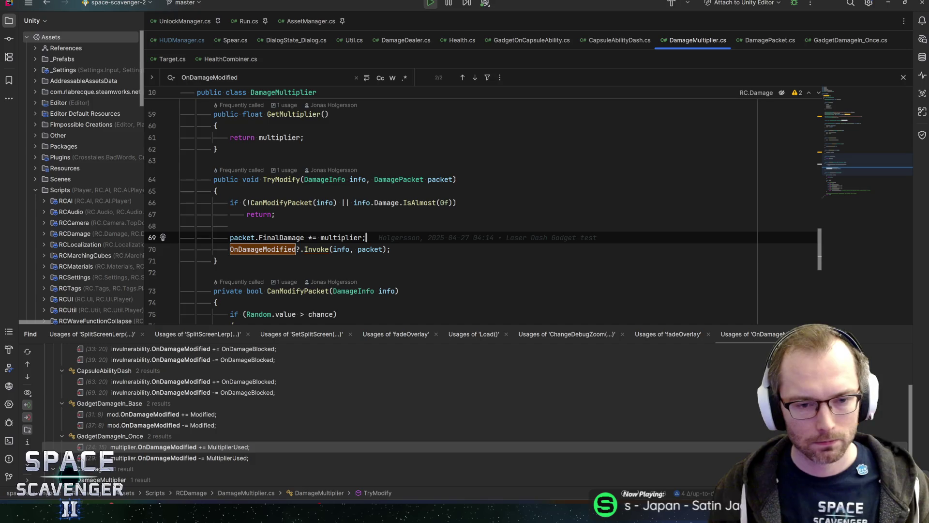